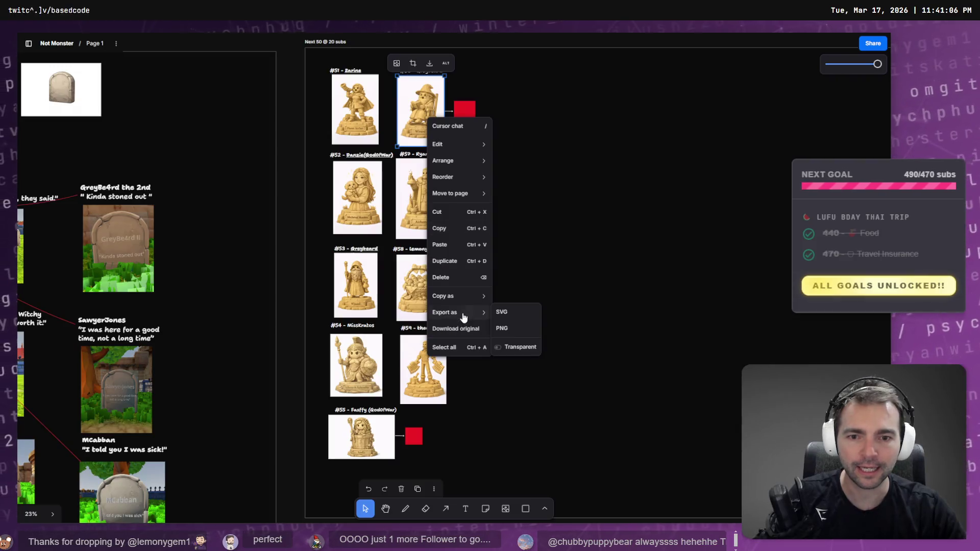
# - Download the original #56 Greybeard statue image, then select and zoom toward the #55 image
pyautogui.click(538, 319)
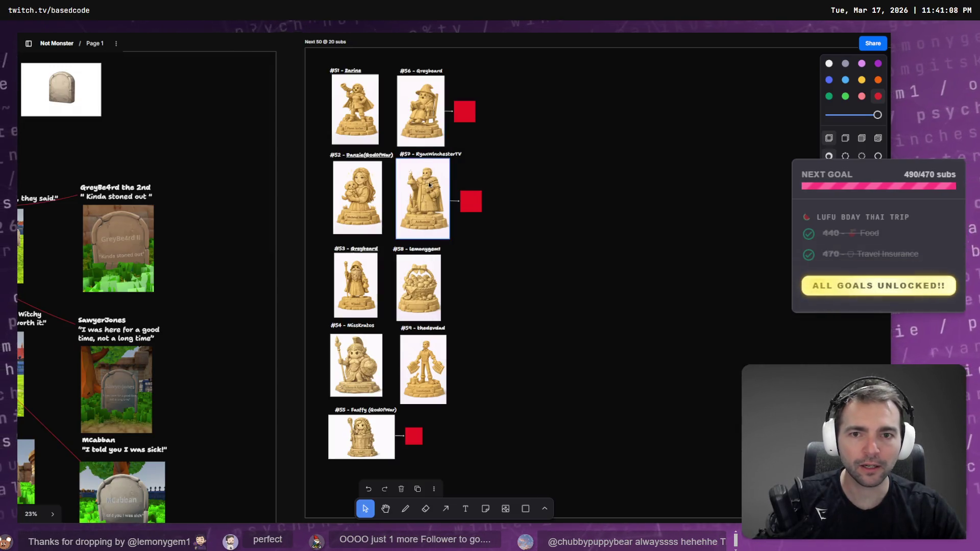
pyautogui.rightClick(427, 128)
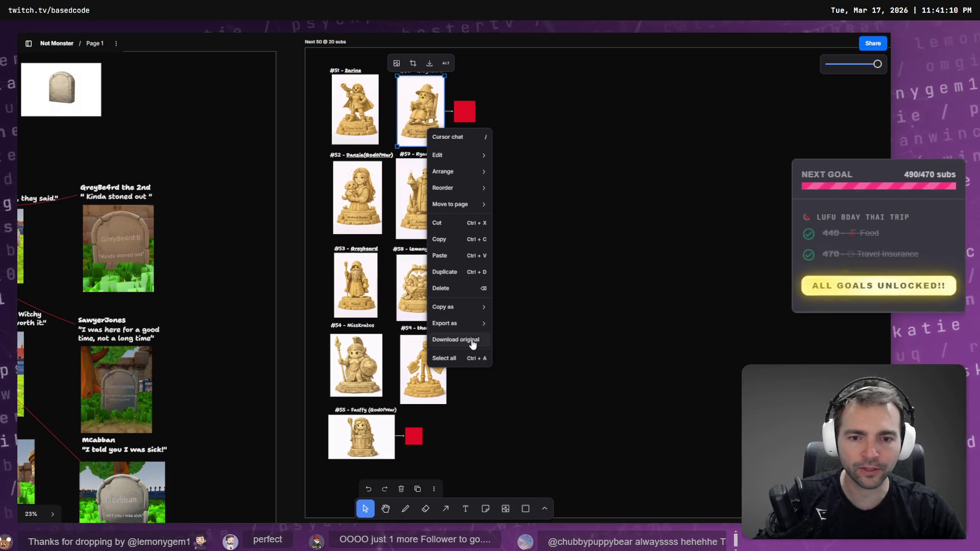
pyautogui.click(468, 341)
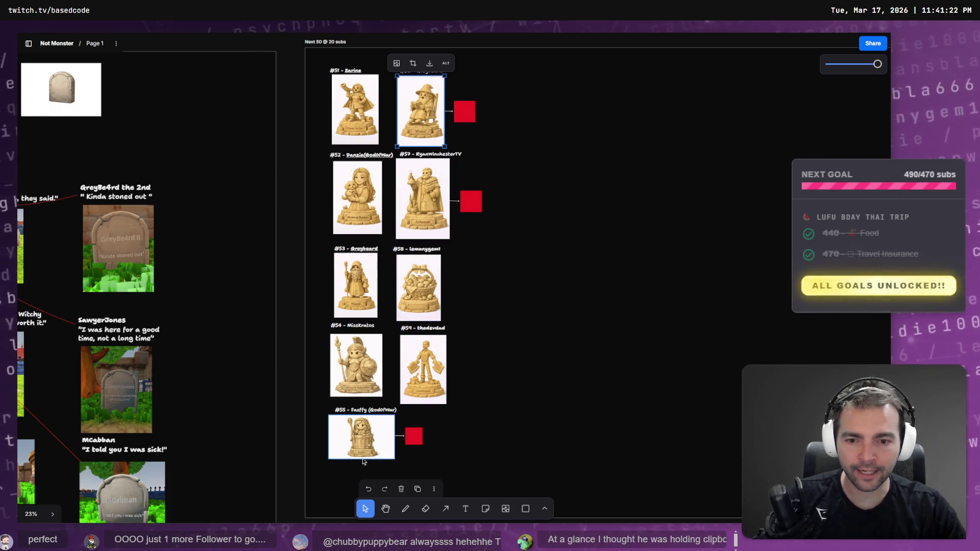
pyautogui.click(368, 438)
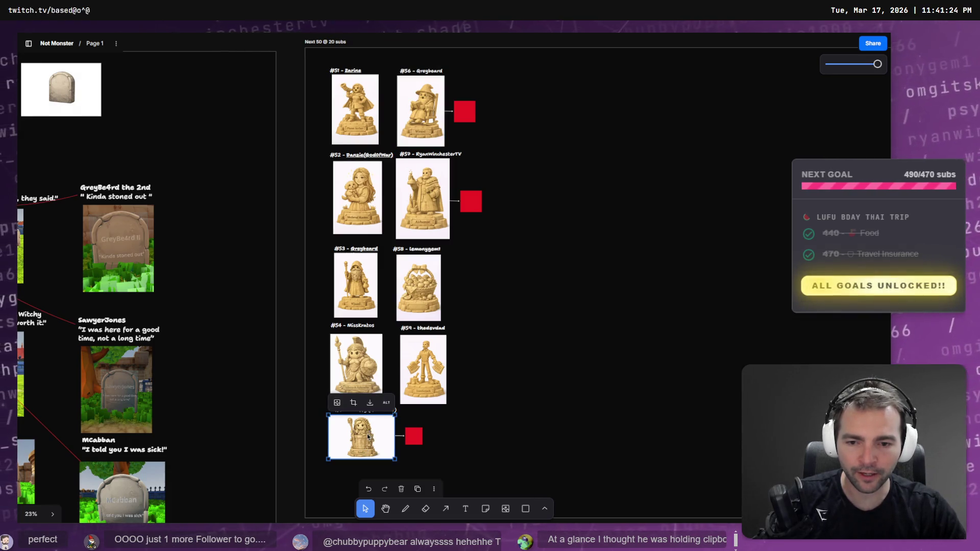
pyautogui.scroll(10, 367, 434)
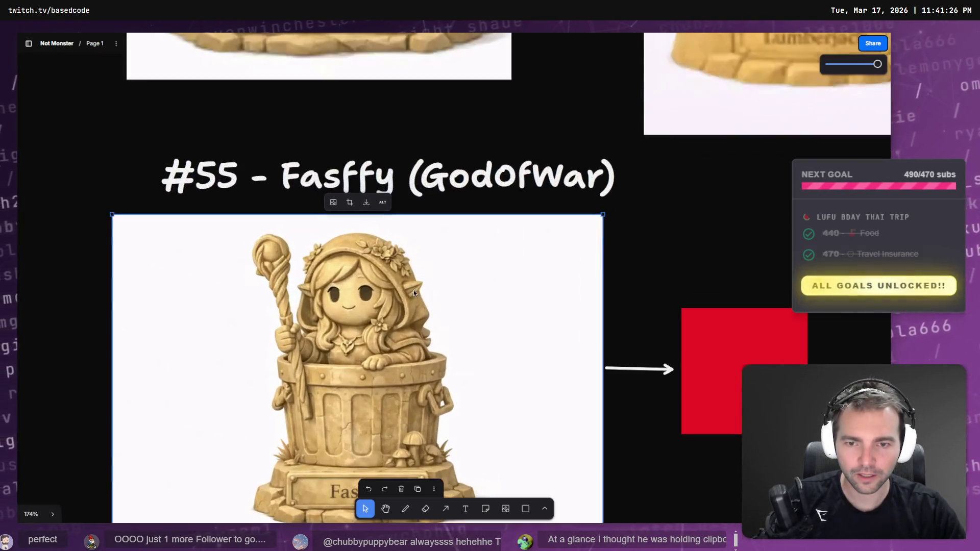
# - Download the original #55 Fasffy statue image, retrying once, then deselect it
pyautogui.scroll(-2, 414, 292)
pyautogui.rightClick(426, 283)
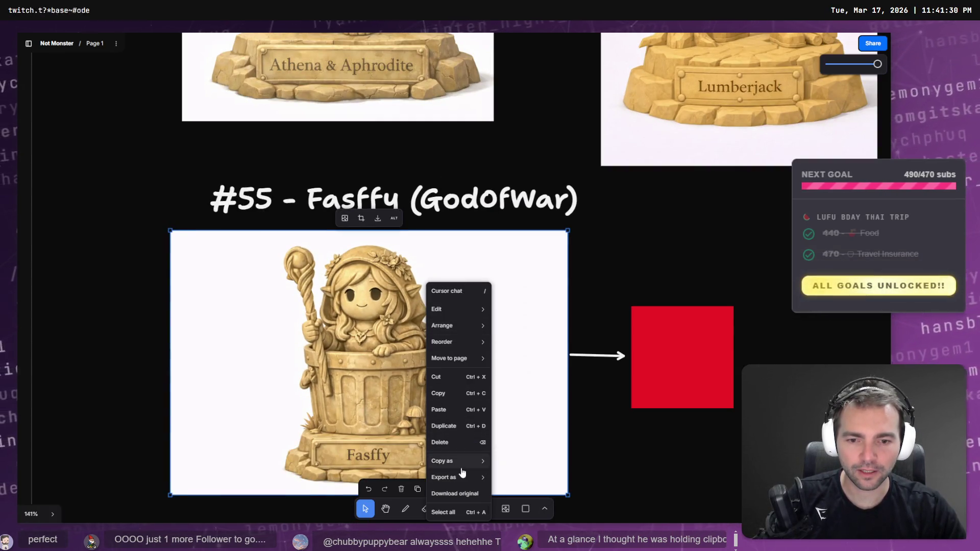
pyautogui.click(473, 493)
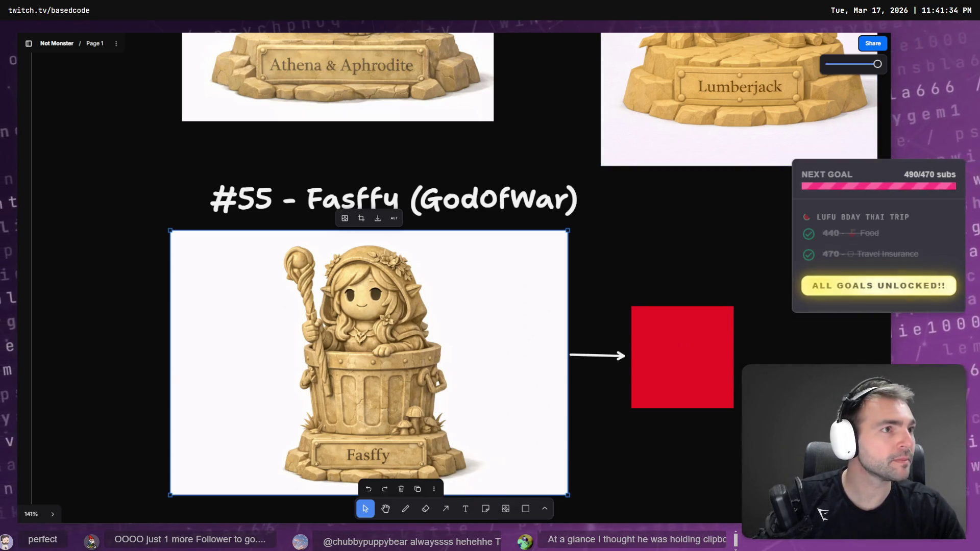
pyautogui.press('Escape')
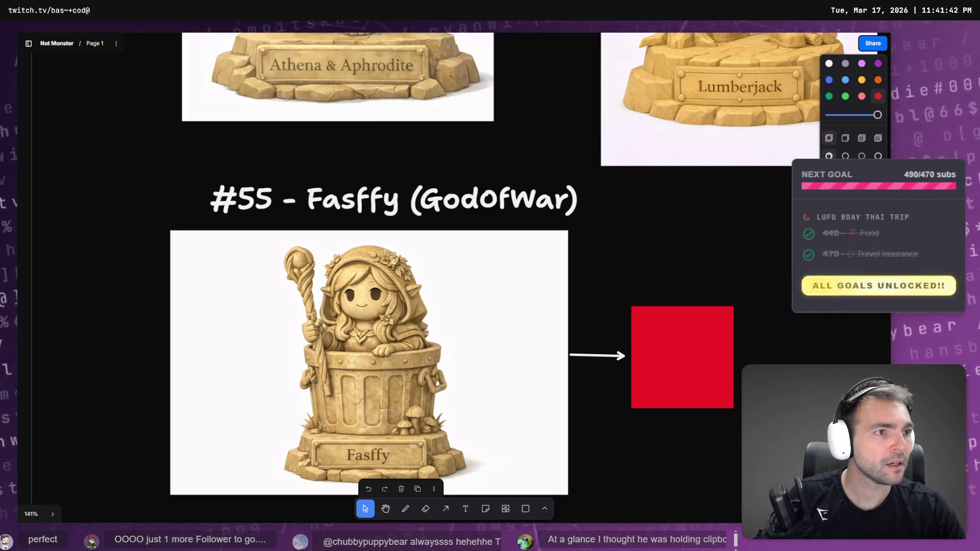
pyautogui.click(514, 298)
pyautogui.rightClick(431, 284)
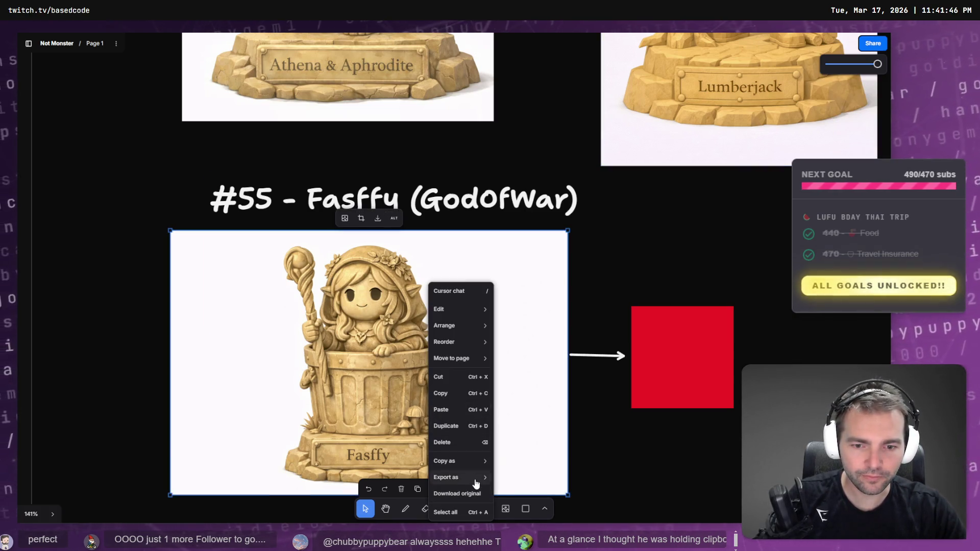
pyautogui.click(474, 493)
pyautogui.click(473, 494)
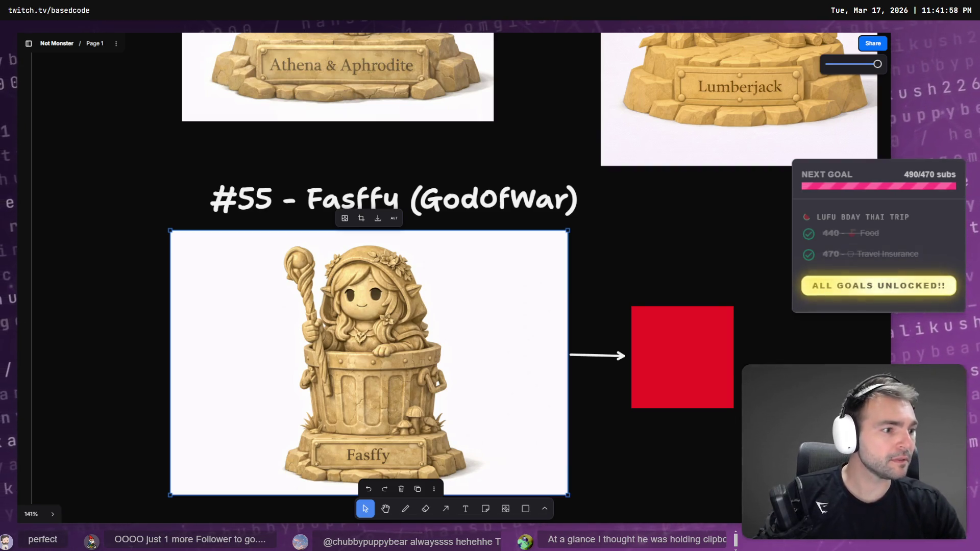
pyautogui.click(658, 274)
# - In Godot, fly over the crypt floor, open the Lobby scene, then return to tldraw
pyautogui.hotkey('alt', 'Tab')
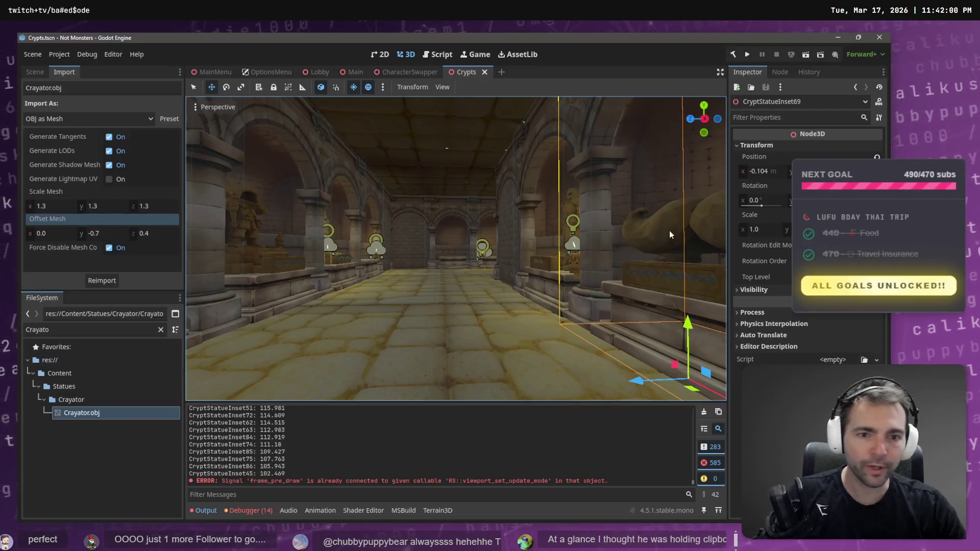
pyautogui.press('s')
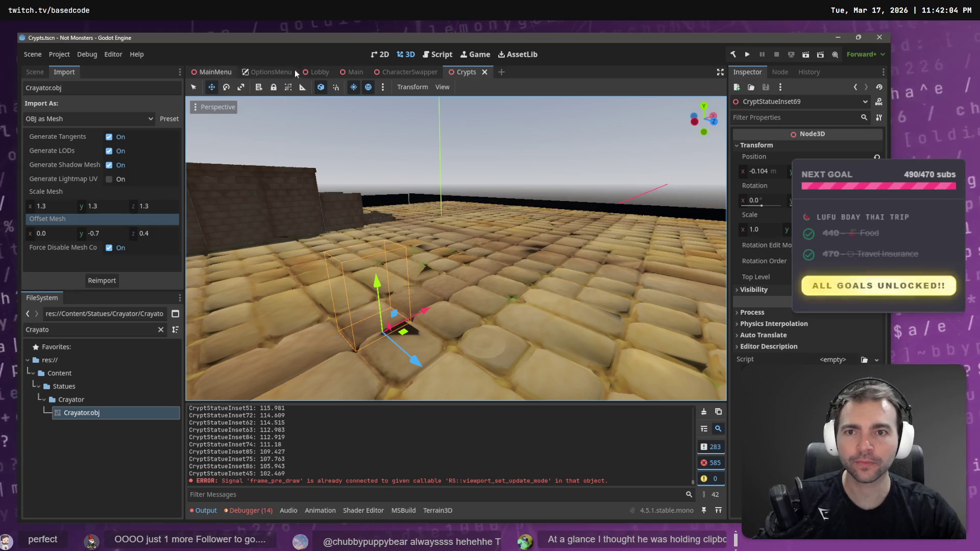
pyautogui.click(319, 72)
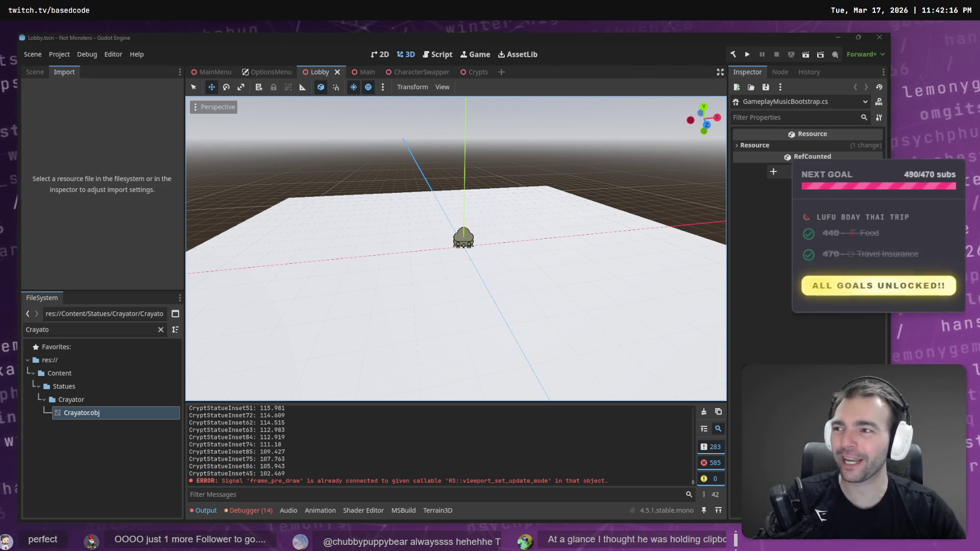
pyautogui.hotkey('alt', 'Tab')
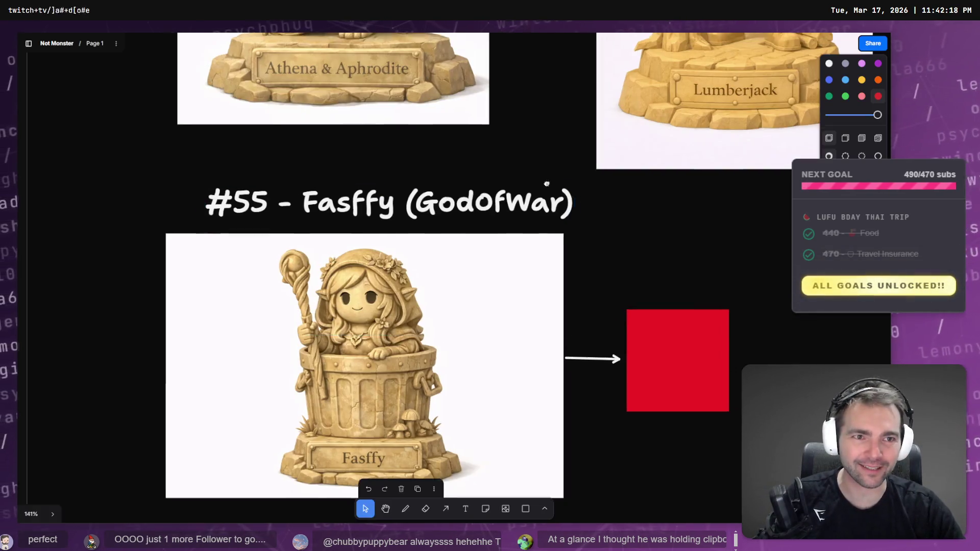
# - Zoom in on the #59 thedevdad Lumberjack image, then zoom out to see neighbouring statues
pyautogui.scroll(3, 500, 278)
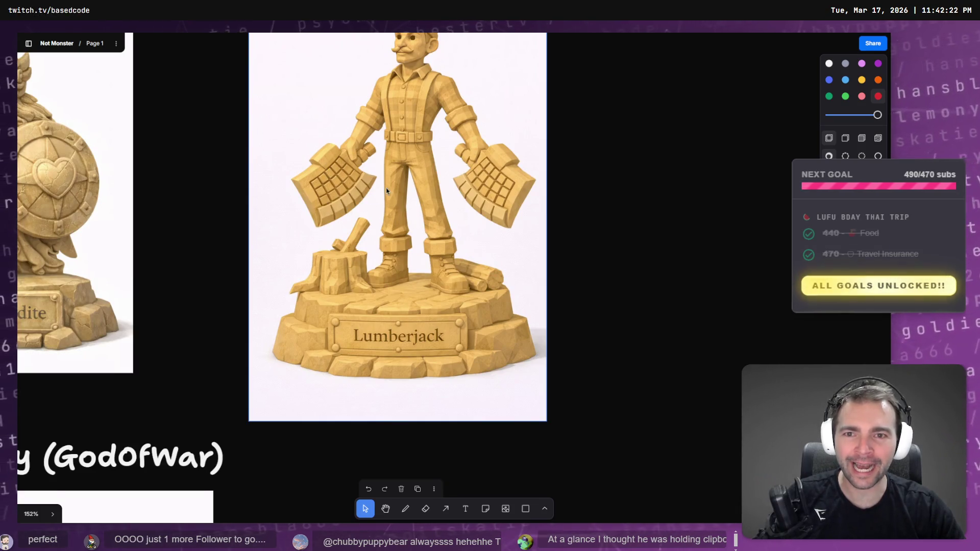
pyautogui.scroll(1, 391, 185)
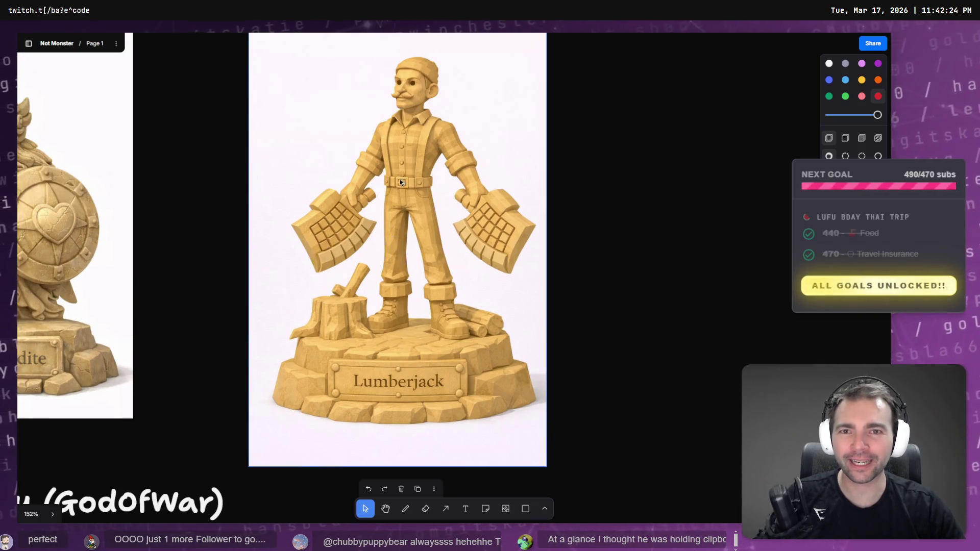
pyautogui.scroll(-5, 407, 179)
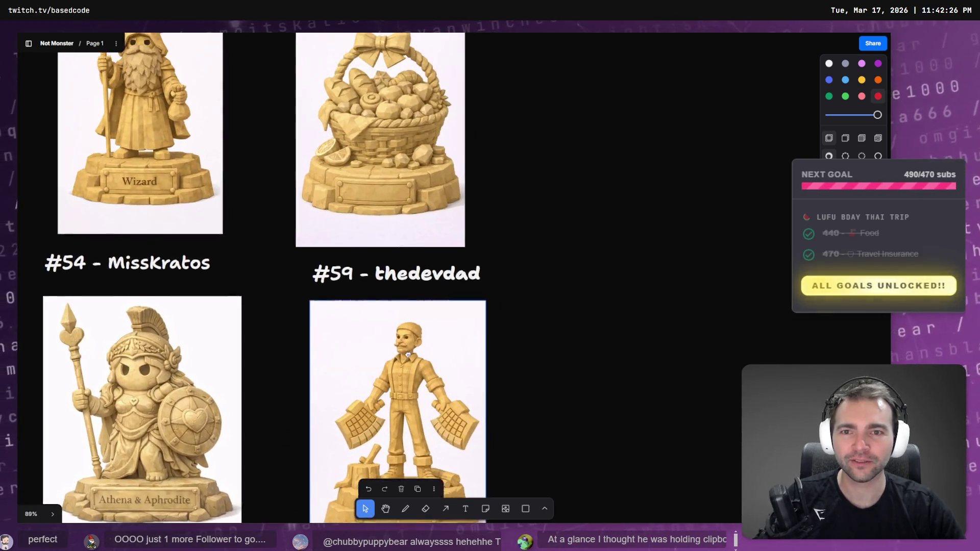
pyautogui.scroll(-5, 396, 287)
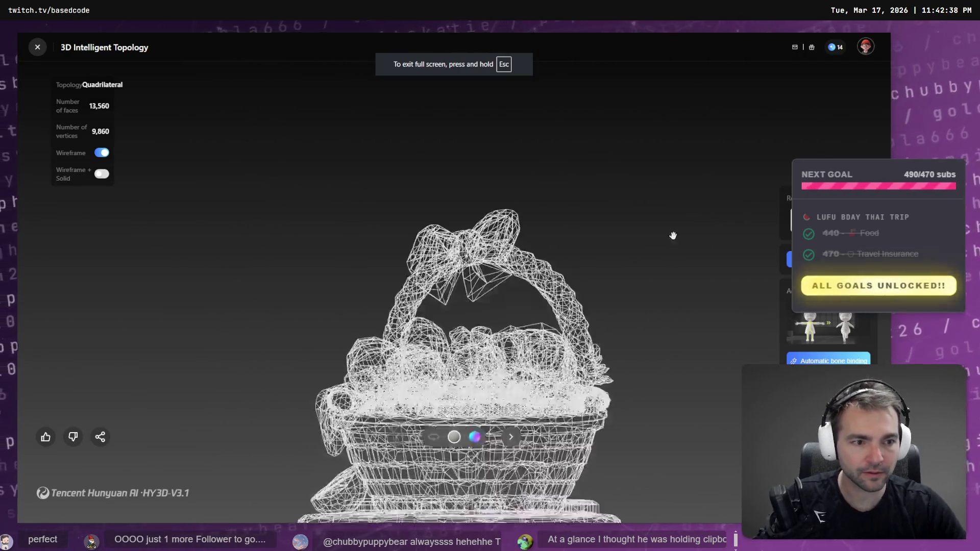
# - Turn off wireframe to show the basket's retopologized mesh solid, and orbit around it
pyautogui.click(102, 153)
pyautogui.scroll(-5, 509, 300)
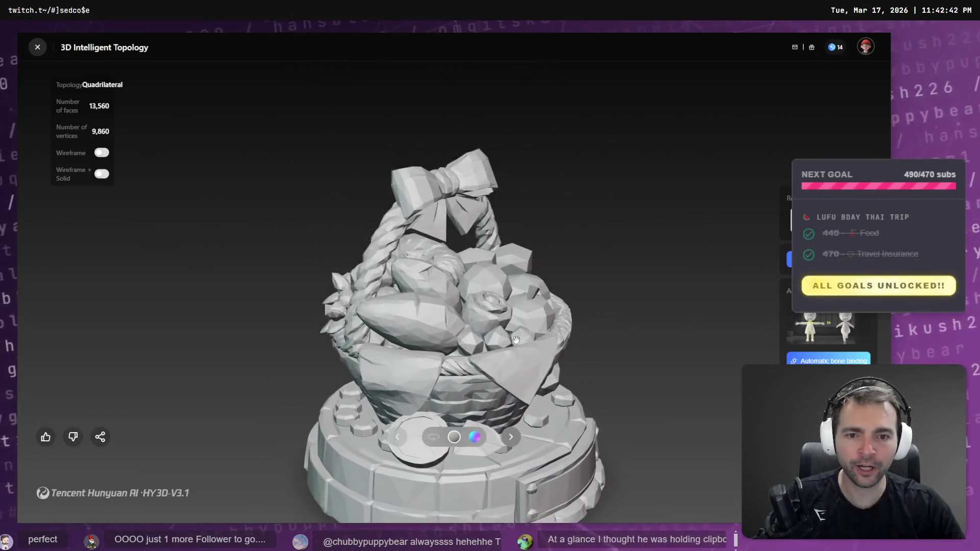
pyautogui.moveTo(530, 290)
pyautogui.mouseDown()
pyautogui.moveTo(357, 276)
pyautogui.moveTo(400, 270)
pyautogui.moveTo(372, 263)
pyautogui.moveTo(437, 258)
pyautogui.moveTo(471, 260)
pyautogui.moveTo(431, 272)
pyautogui.moveTo(617, 269)
pyautogui.moveTo(464, 265)
pyautogui.mouseUp()
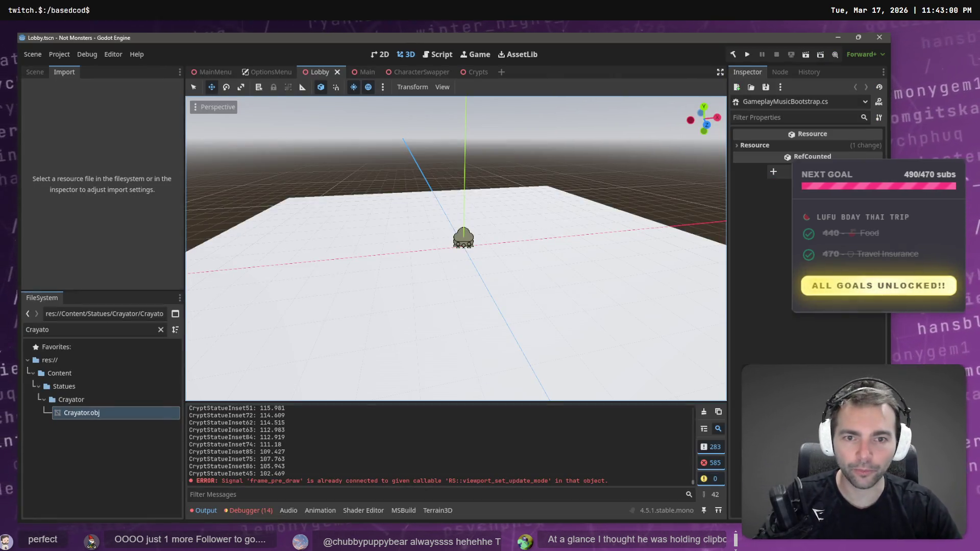
# - Fly the Lobby view forward toward the statue, then open the Main scene
pyautogui.press('w')
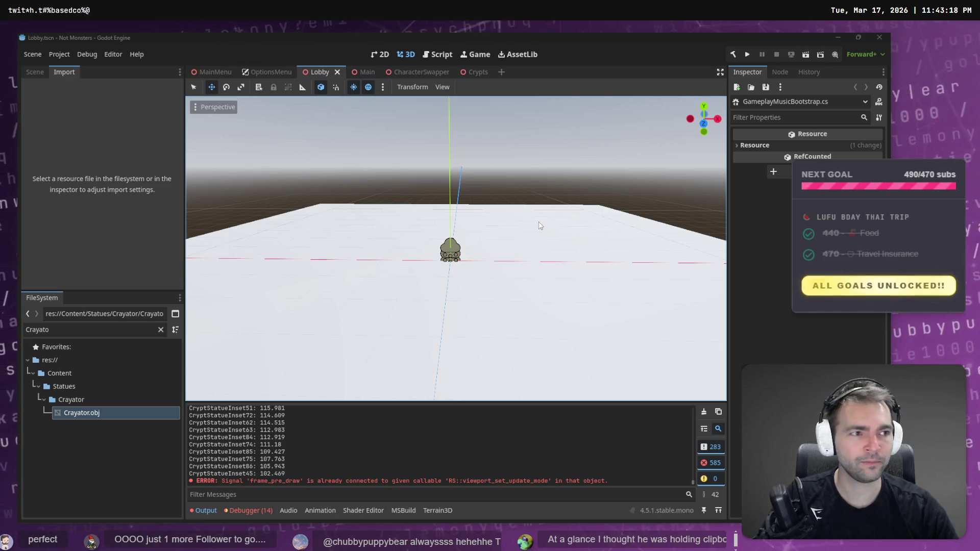
pyautogui.click(553, 220)
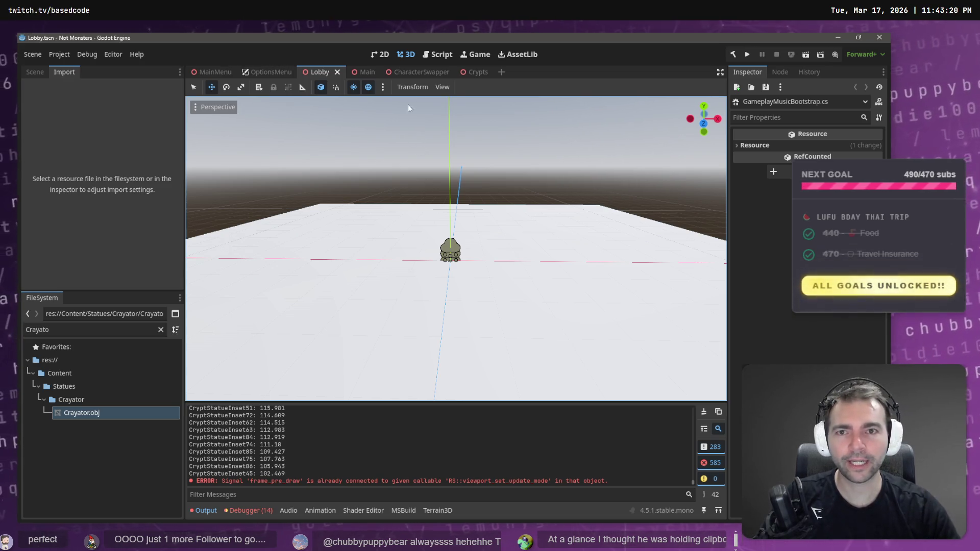
pyautogui.click(367, 73)
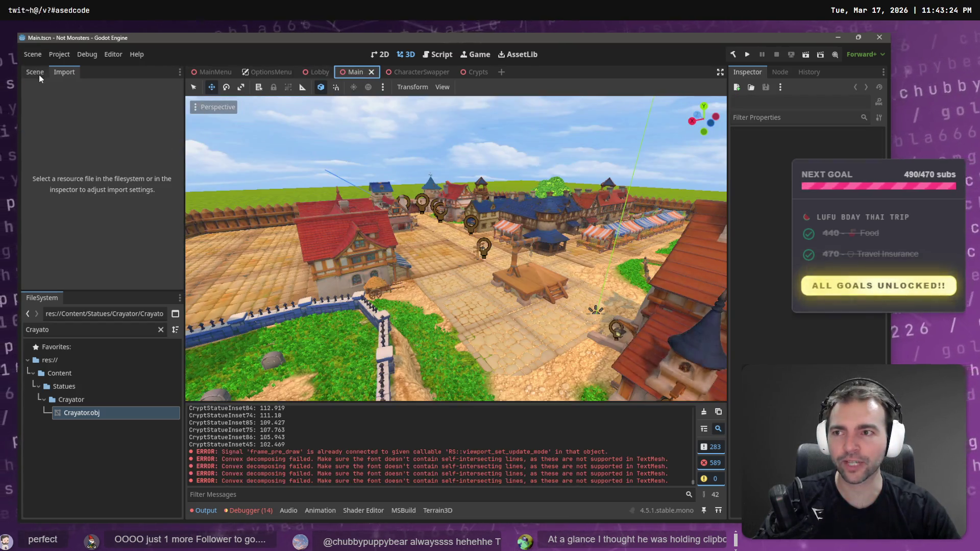
# - Select the TimeOfDayGameplayBootstrap node in the Main scene tree, then start Rider's Search Everywhere
pyautogui.click(38, 73)
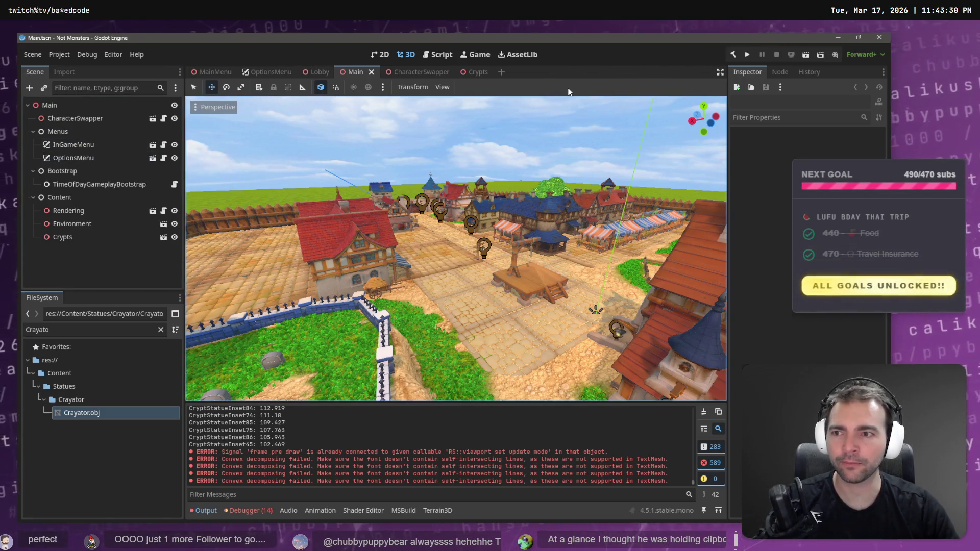
pyautogui.click(84, 185)
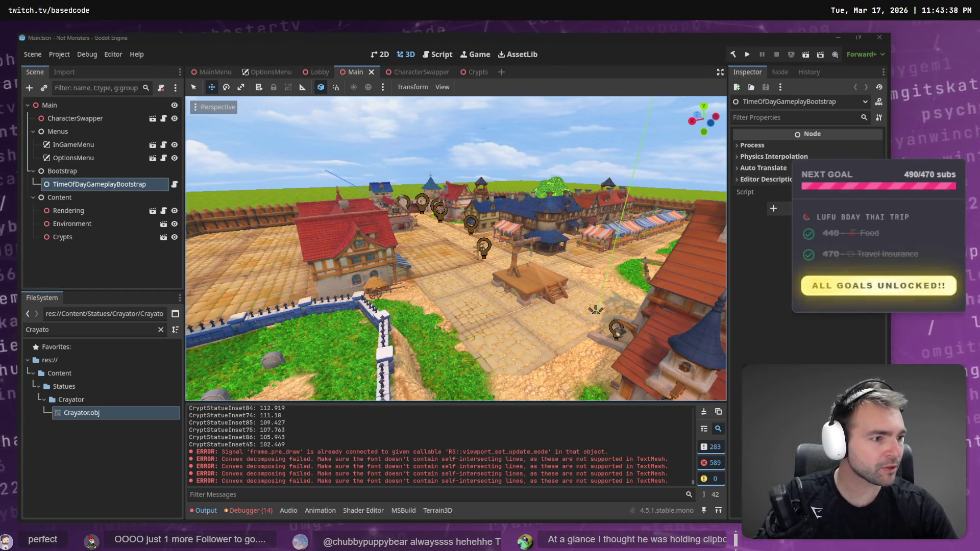
pyautogui.press('shift')
pyautogui.press('shift')
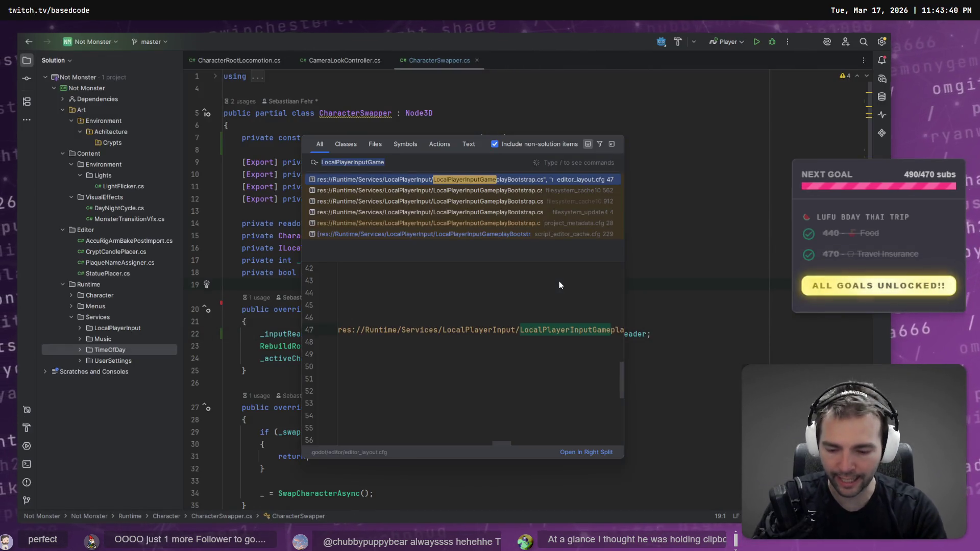
# - Search for TimeOfDayBoot and open TimeOfDayGameplayBootstrap.cs in Rider
pyautogui.write('TimeOfDayBoot')
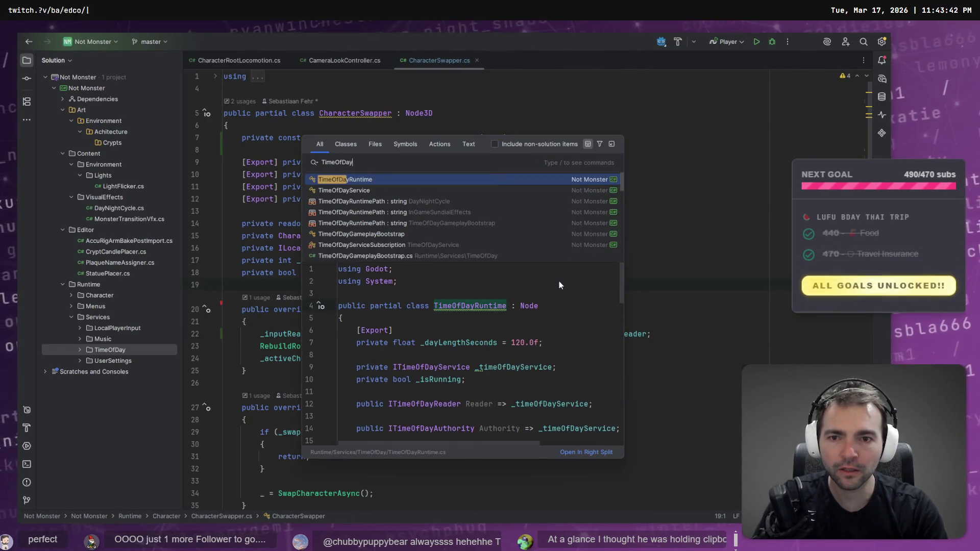
pyautogui.press('Return')
pyautogui.click(526, 248)
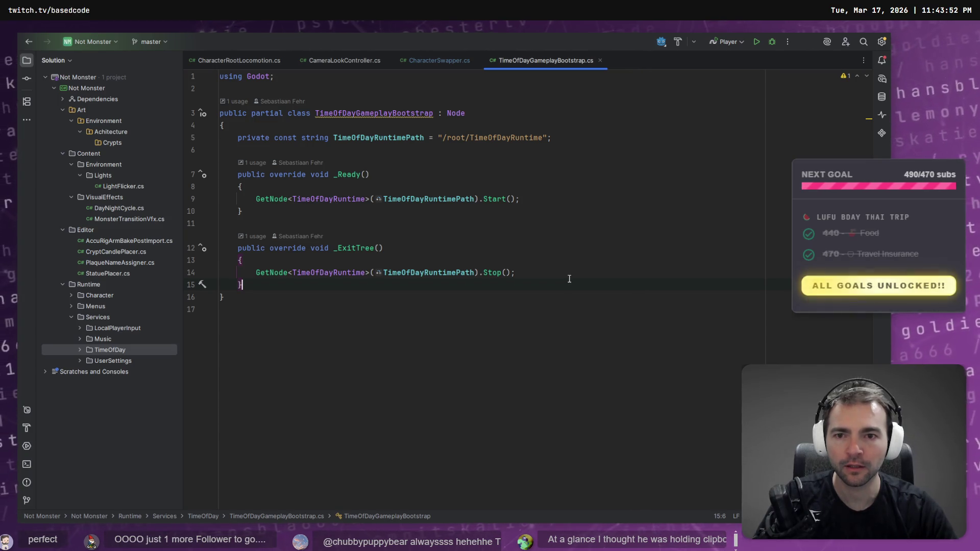
# - Jump from the Start call to the TimeOfDayRuntime class and compare it with the bootstrap file
pyautogui.click(514, 199)
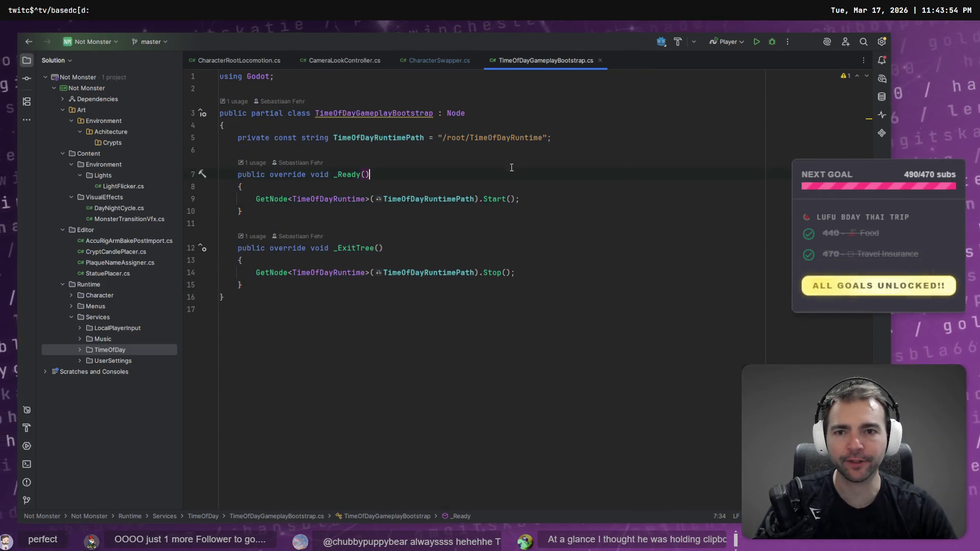
pyautogui.keyDown('ctrl'); pyautogui.click(328, 200); pyautogui.keyUp('ctrl')
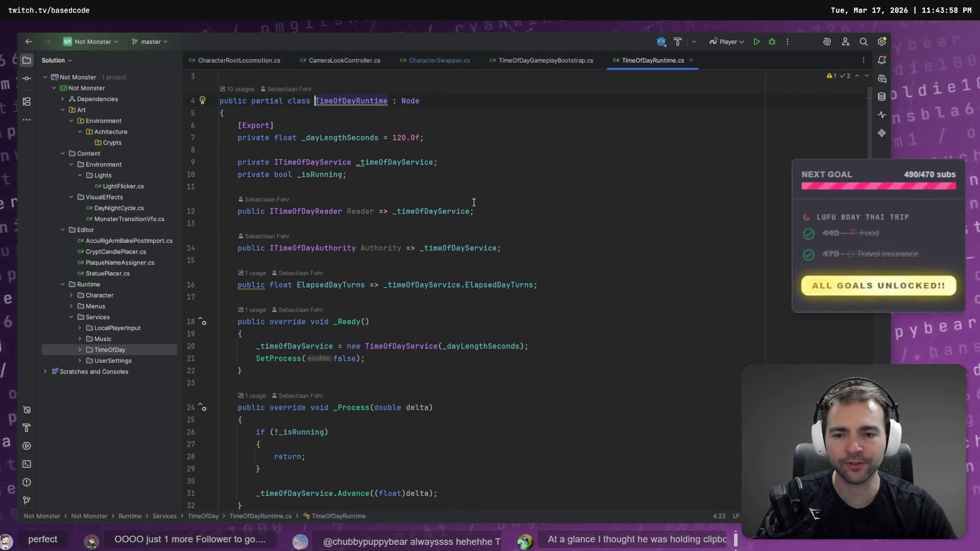
pyautogui.scroll(-7, 474, 202)
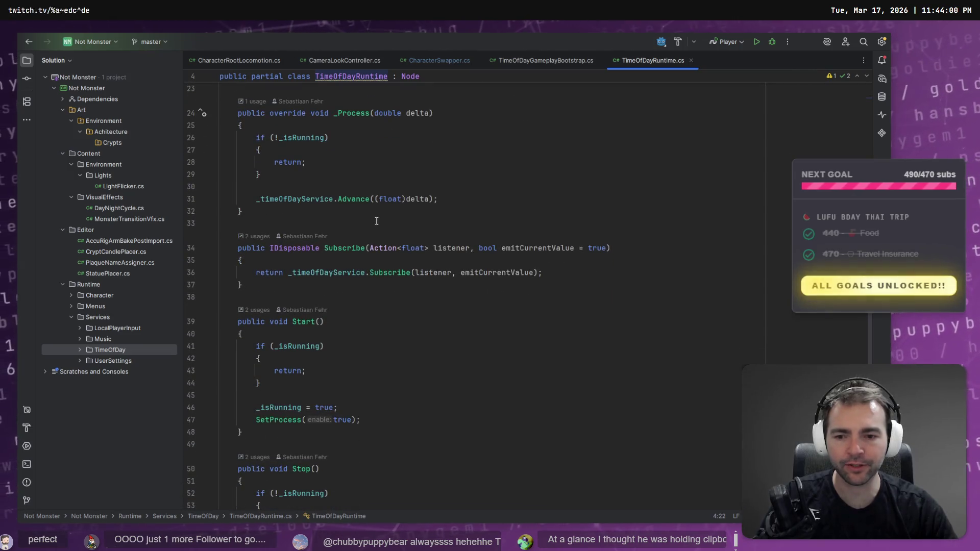
pyautogui.hotkey('ctrl', 'alt', 'Left')
pyautogui.hotkey('ctrl', 'alt', 'Right')
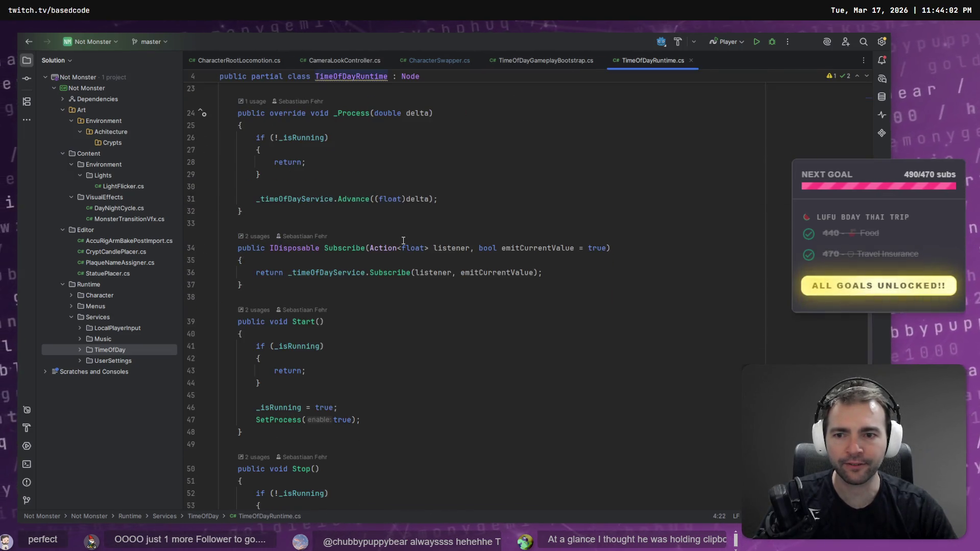
pyautogui.hotkey('ctrl', 'alt', 'Left')
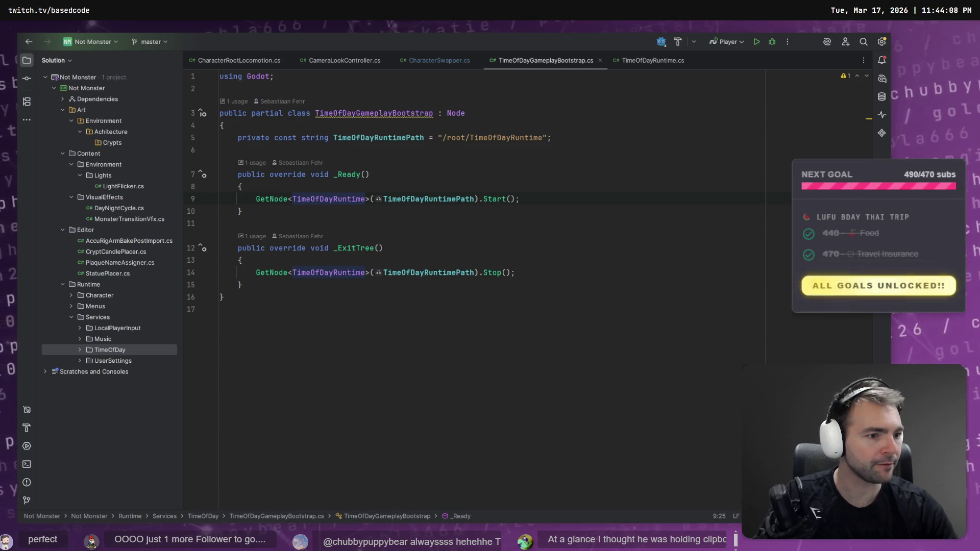
pyautogui.hotkey('alt', 'Tab')
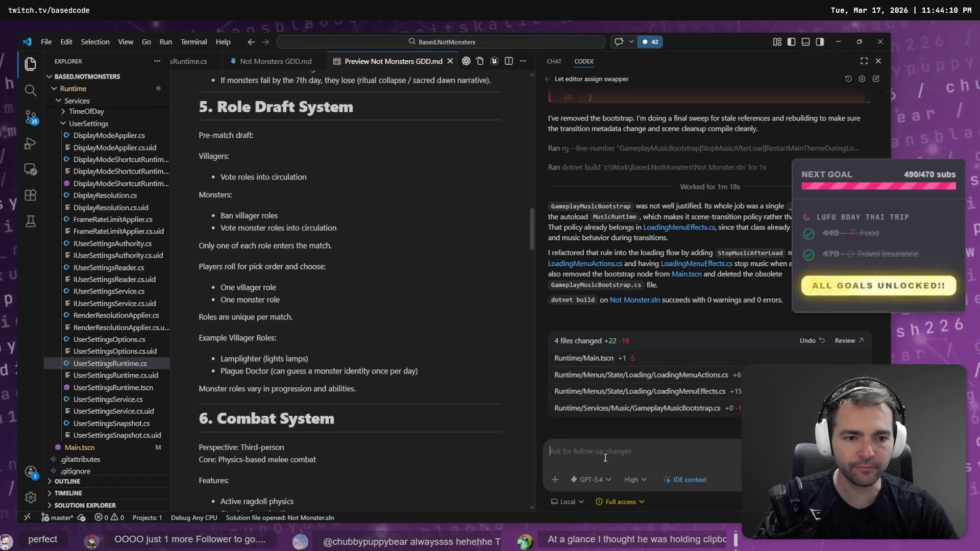
# - Dictate and send Codex a request to refactor away TimeOfDayGameplayBootstrap.cs like the earlier bootstraps
pyautogui.press('super+h')
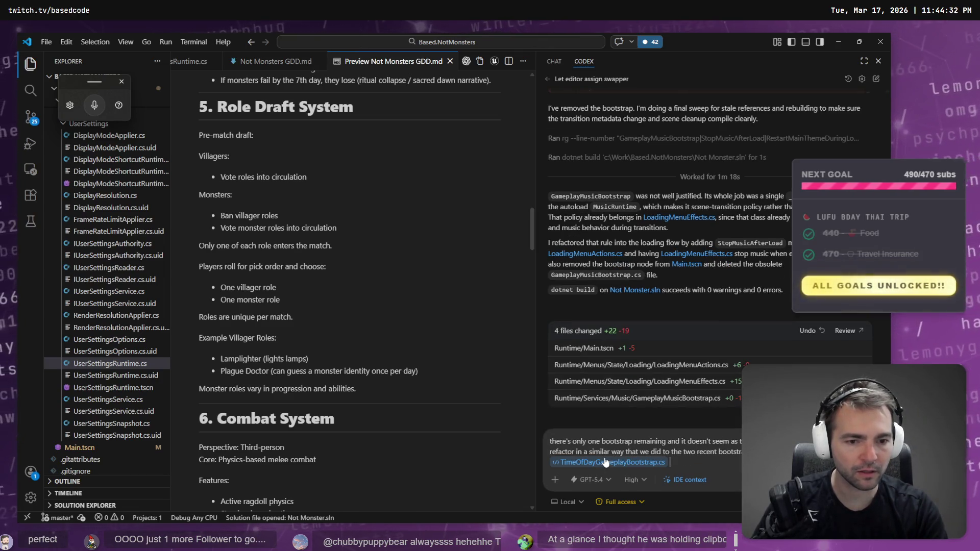
pyautogui.hotkey('alt', 'Tab')
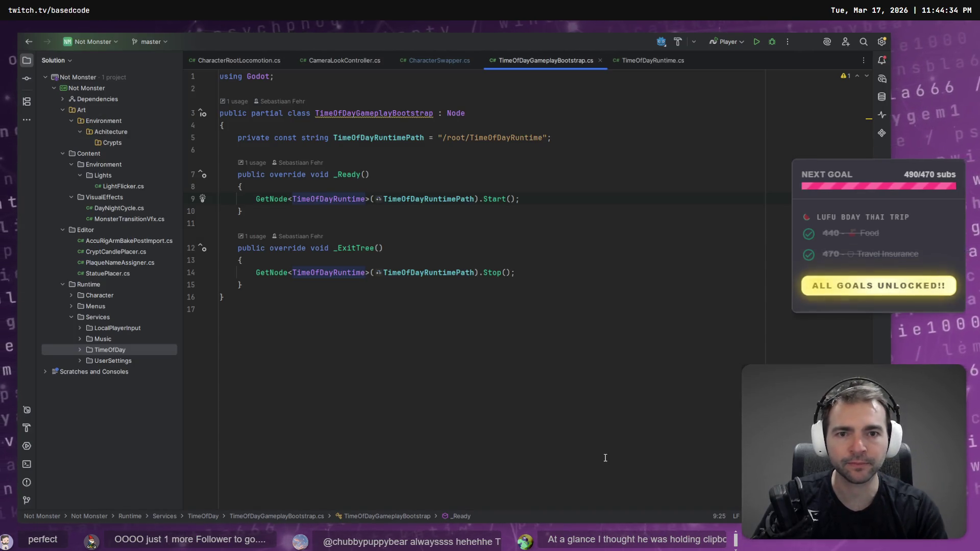
pyautogui.hotkey('alt', 'Tab')
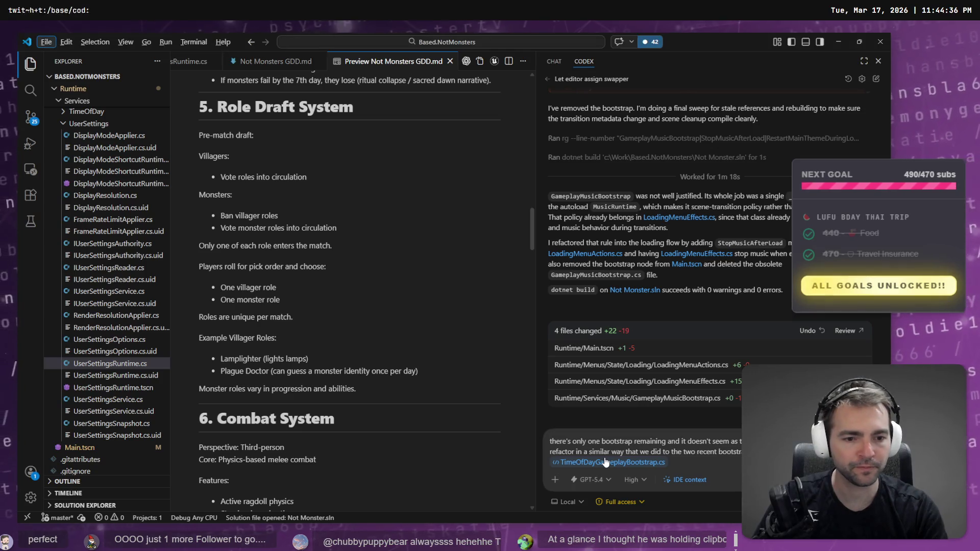
pyautogui.hotkey('alt', 'f')
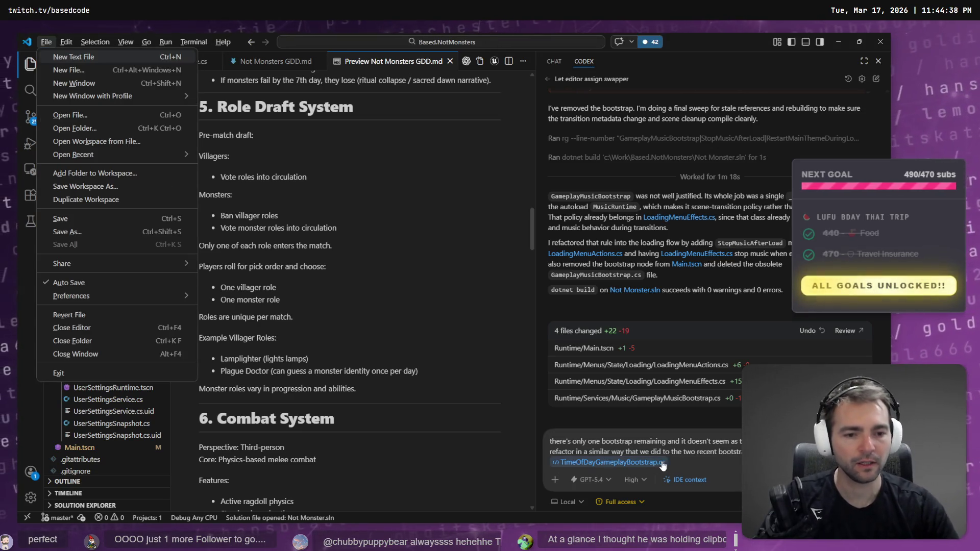
pyautogui.press('Escape')
pyautogui.press('Return')
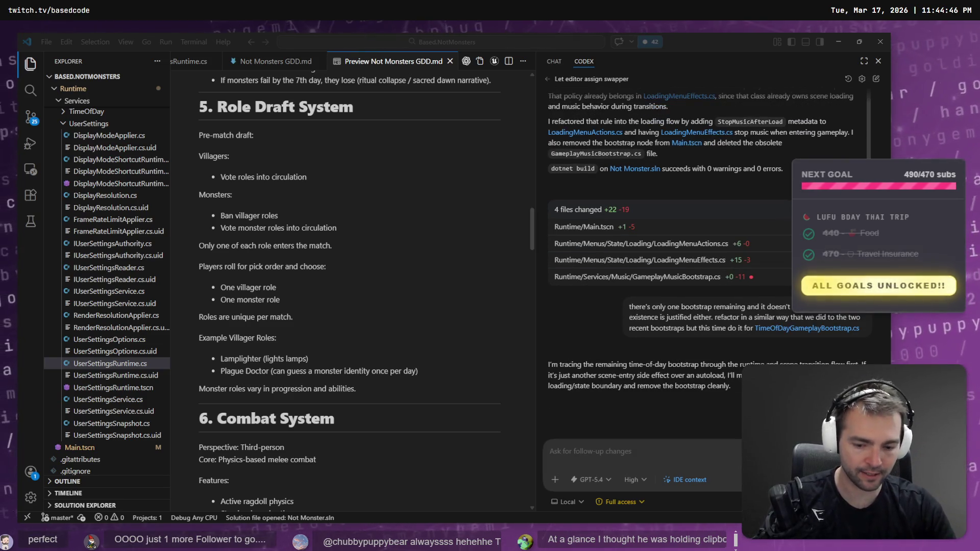
pyautogui.hotkey('alt', 'Tab')
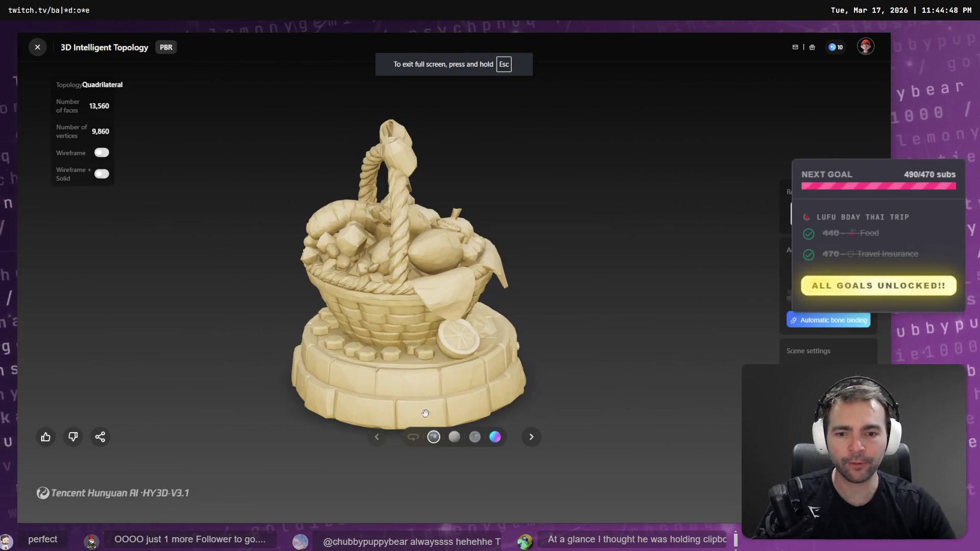
# - Set the fruit-basket statue auto-rotating, check Codex's progress, then return to Godot
pyautogui.click(414, 435)
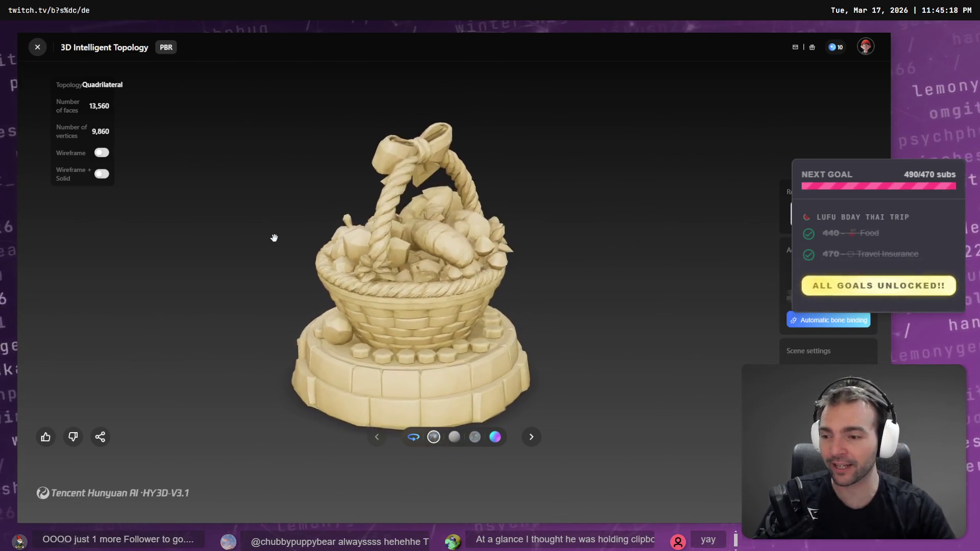
pyautogui.hotkey('alt', 'Tab')
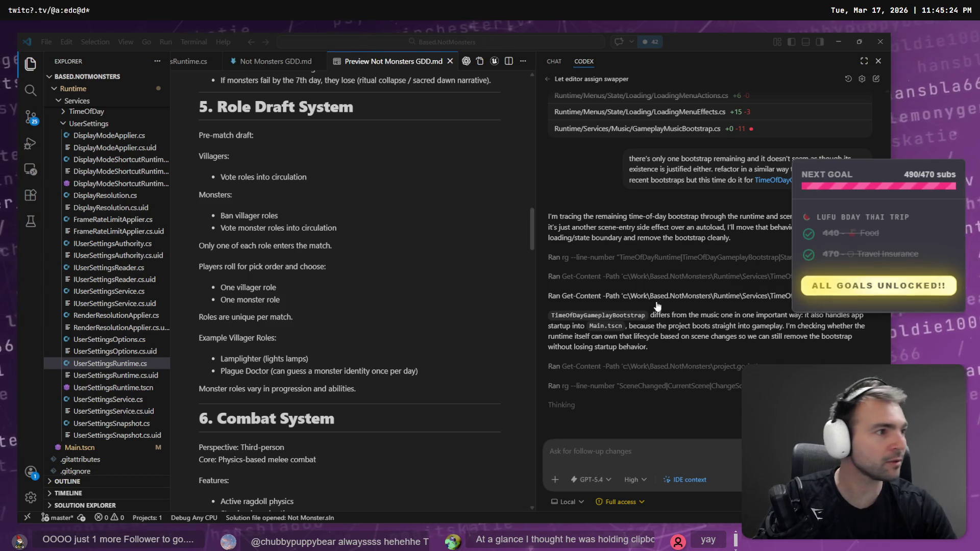
pyautogui.hotkey('alt', 'Tab')
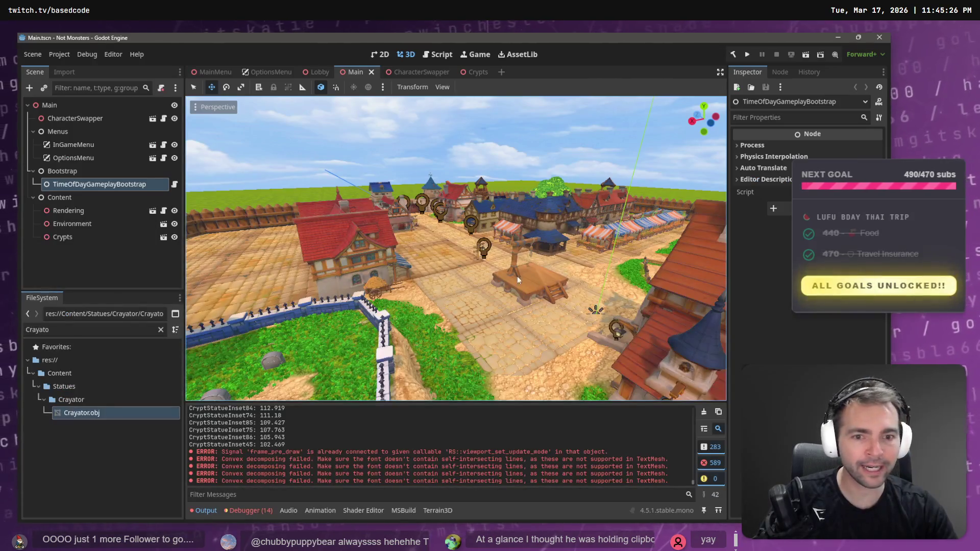
# - Clear the FileSystem filter and create a lemonygem1 folder inside res://Content/Statues
pyautogui.click(162, 329)
pyautogui.scroll(3, 45, 445)
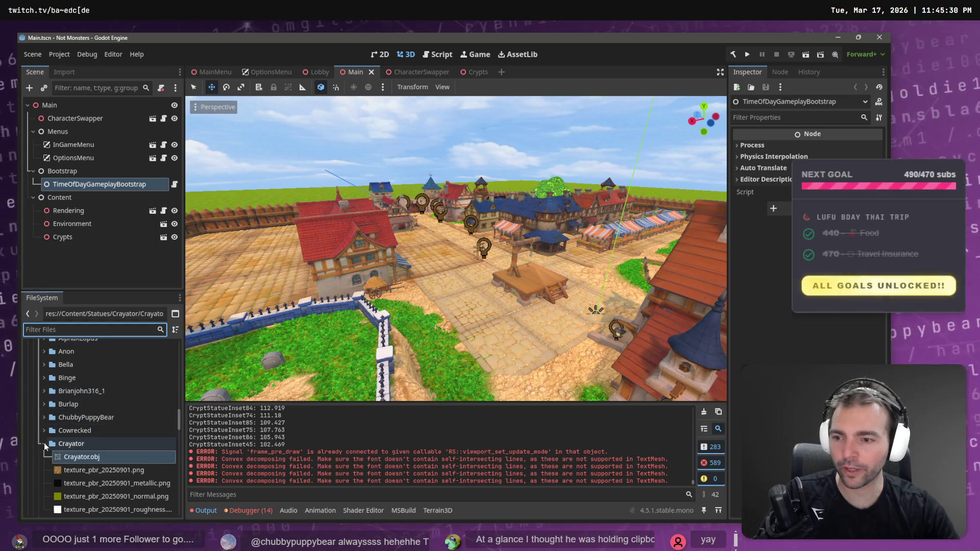
pyautogui.click(44, 444)
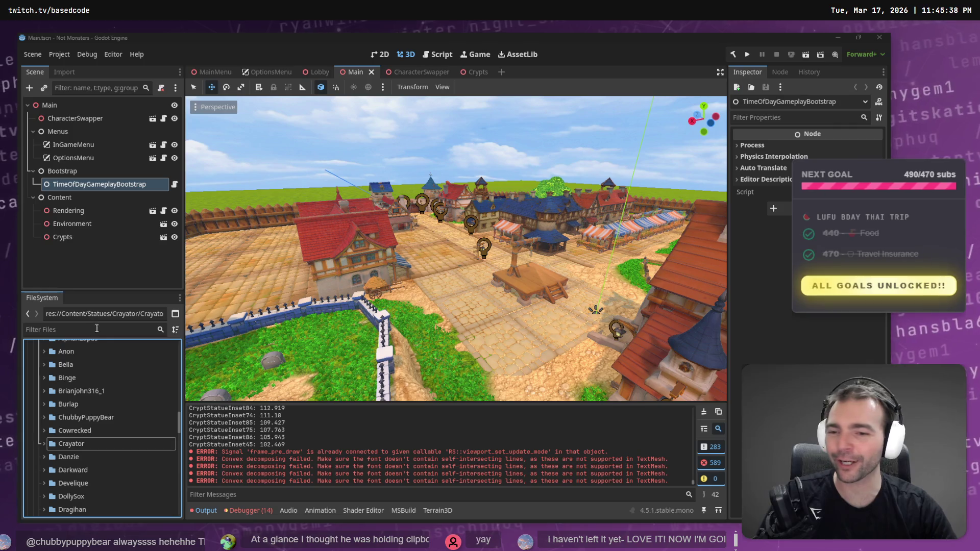
pyautogui.scroll(3, 78, 432)
pyautogui.rightClick(77, 445)
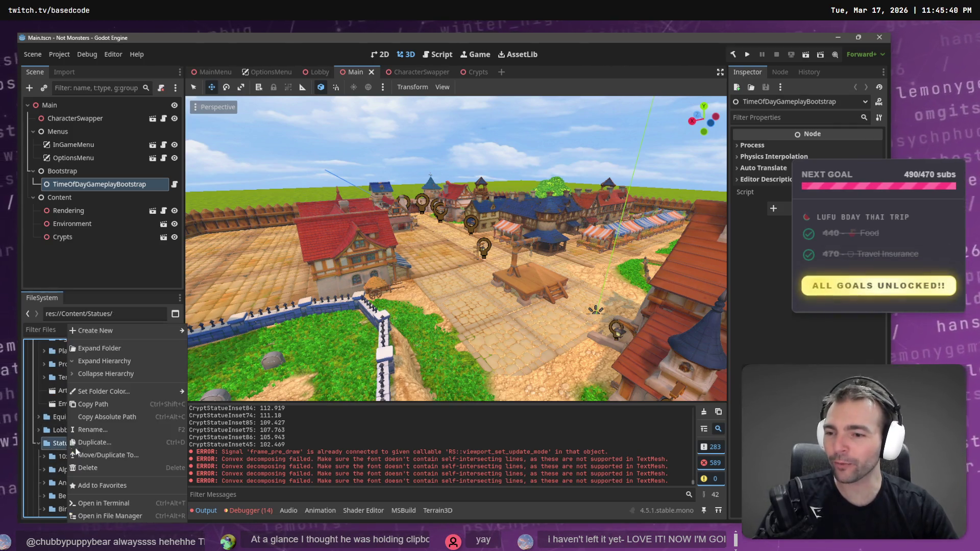
pyautogui.moveTo(151, 332)
pyautogui.click(231, 332)
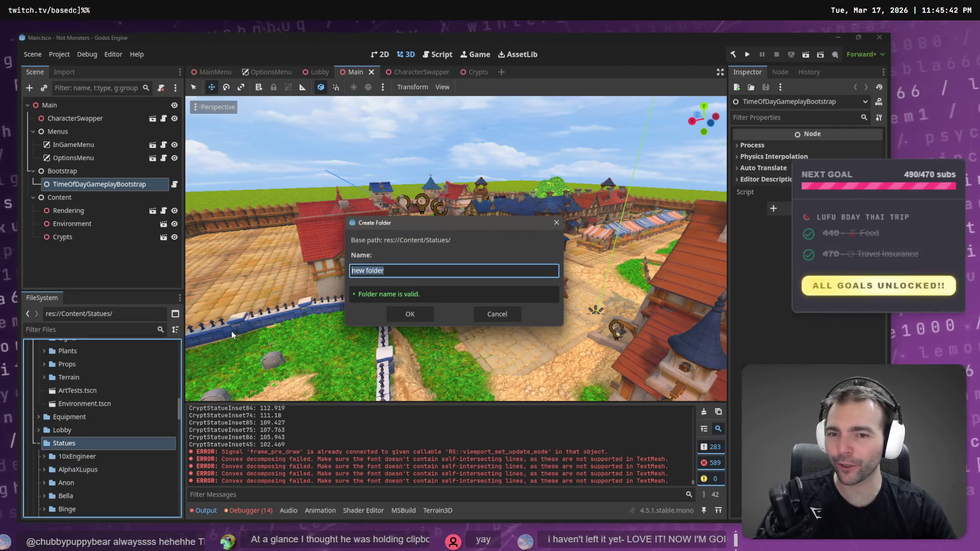
pyautogui.write('lemonygem1')
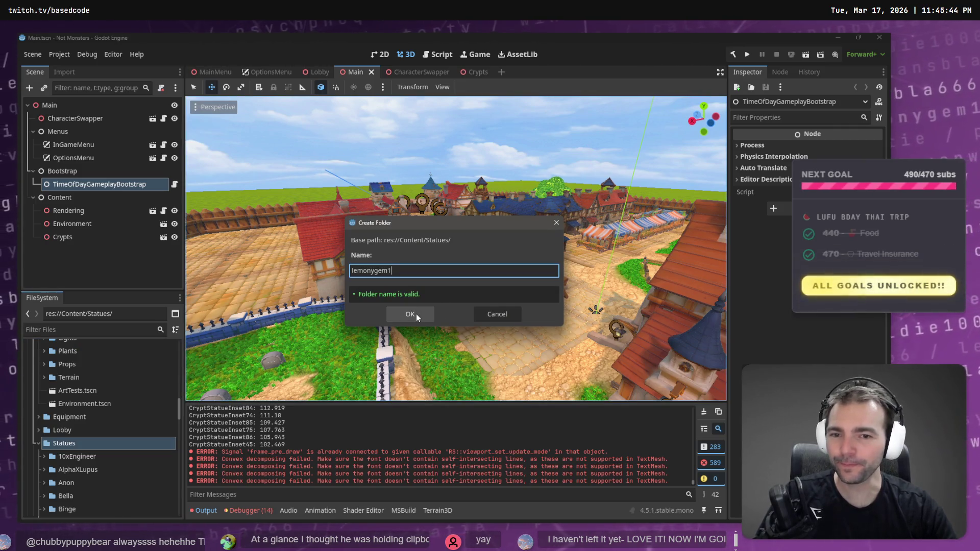
pyautogui.click(416, 314)
# - Open the new lemonygem1 folder in File Explorer
pyautogui.scroll(-5, 118, 431)
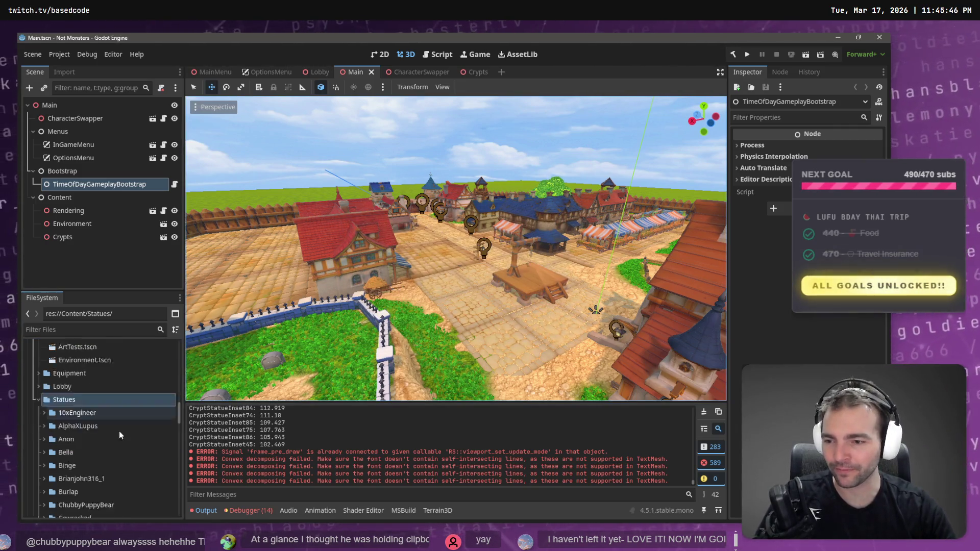
pyautogui.scroll(-5, 93, 431)
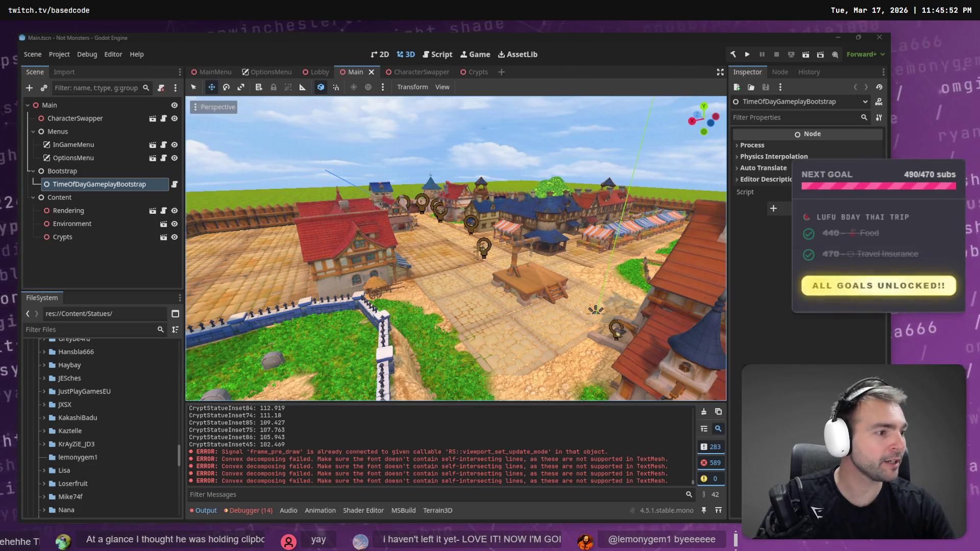
pyautogui.rightClick(63, 457)
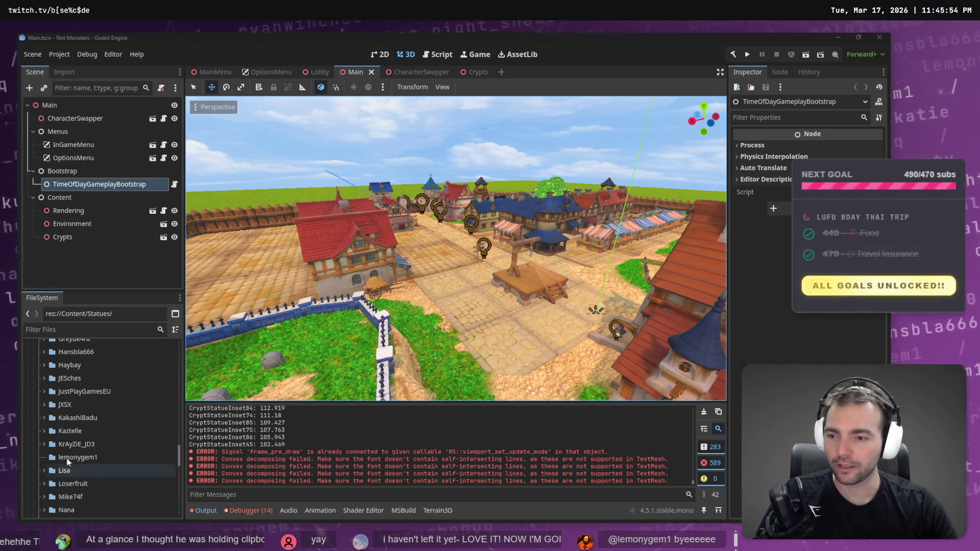
pyautogui.click(133, 519)
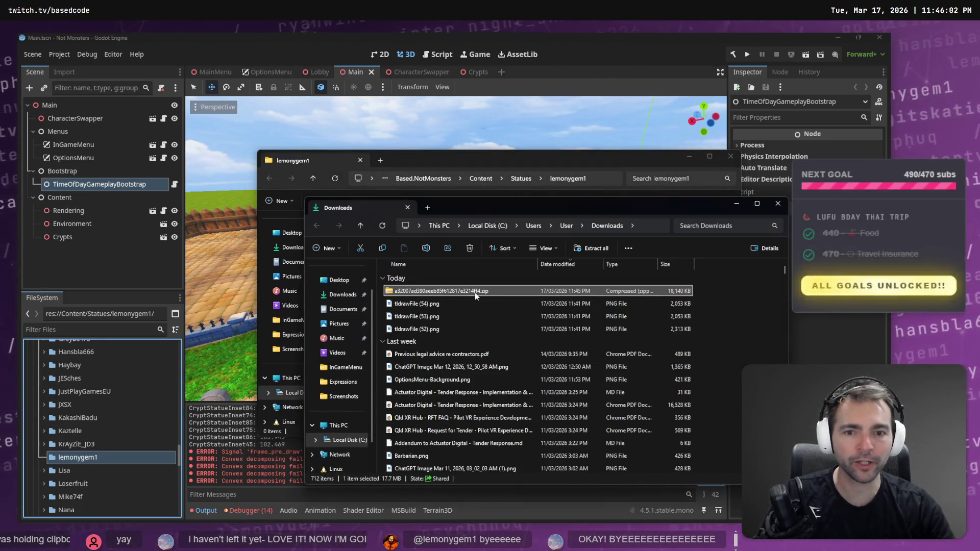
# - Move the downloaded statue zip from Downloads into the lemonygem1 folder
pyautogui.hotkey('ctrl', 'x')
pyautogui.click(531, 157)
pyautogui.hotkey('ctrl', 'v')
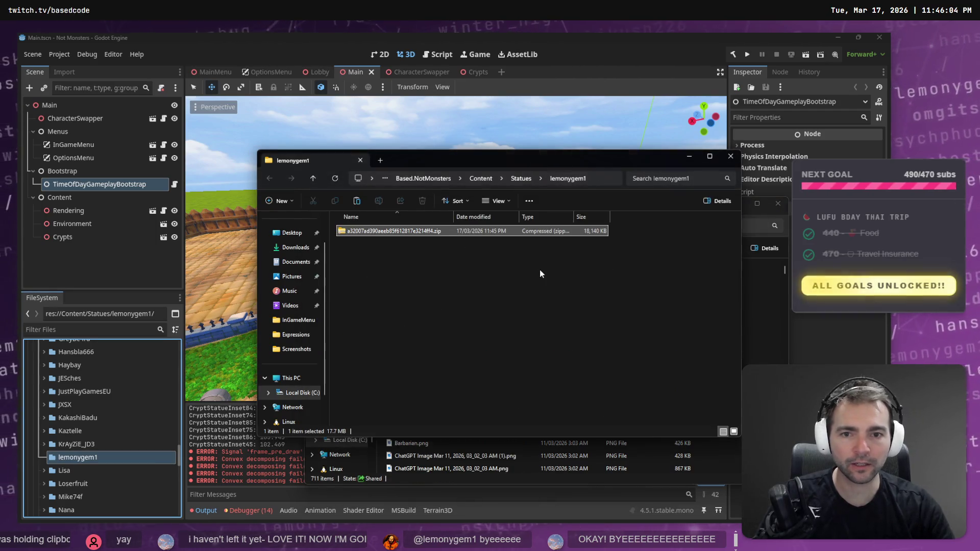
pyautogui.hotkey('alt', 'Tab')
pyautogui.hotkey('alt', 'Tab')
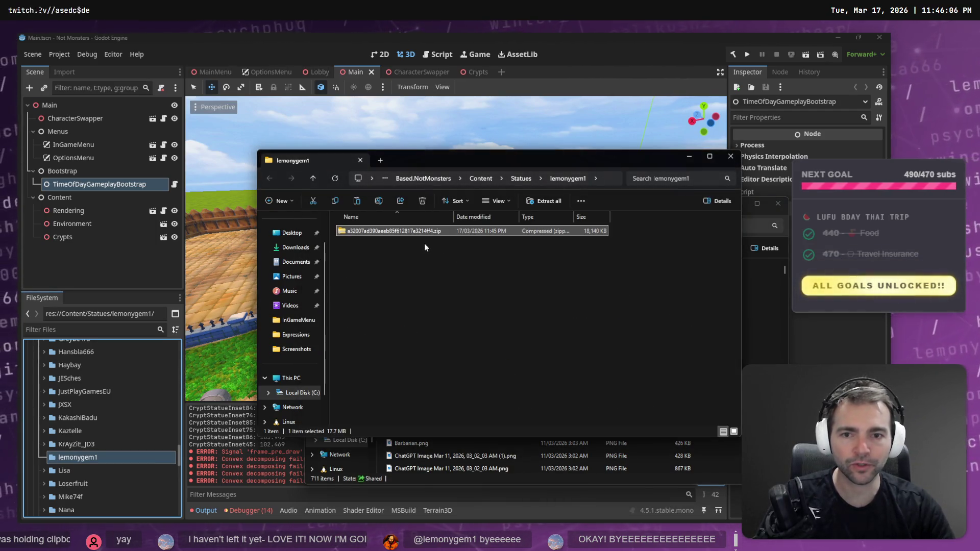
pyautogui.hotkey('alt', 'Tab')
# - Go to the Based.NotMonsters.Art '_To Process' folder and close the extra window
pyautogui.hotkey('ctrl', 'l')
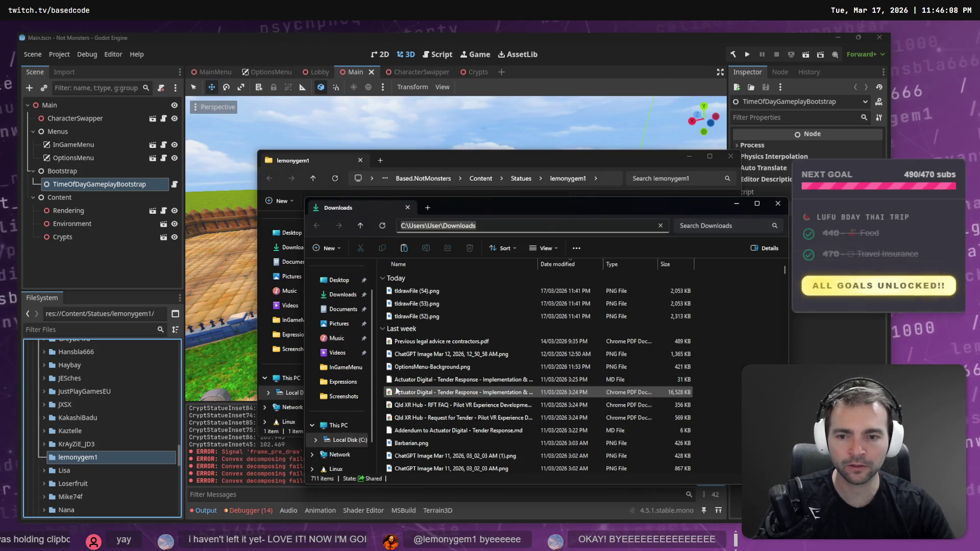
pyautogui.write('C:\\Wor')
pyautogui.press('Down')
pyautogui.press('Down')
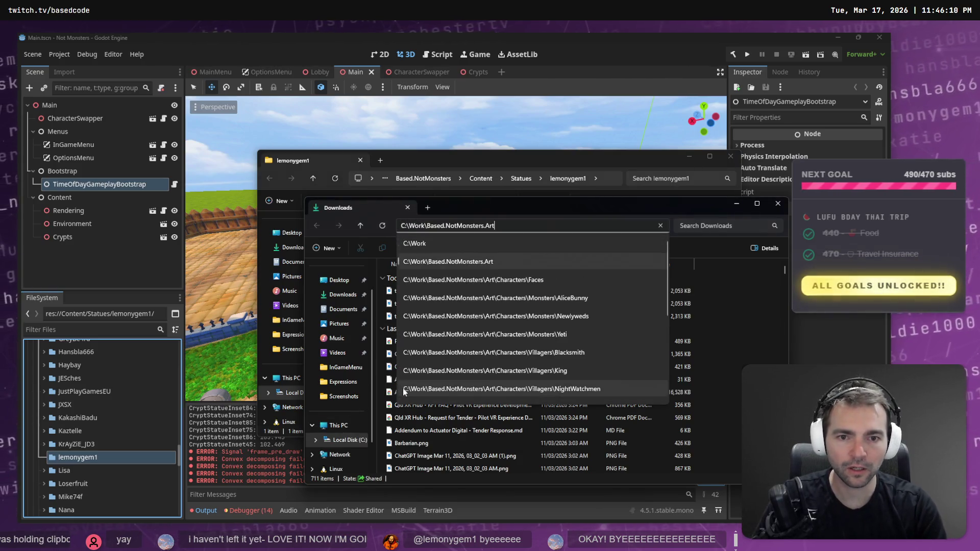
pyautogui.press('Return')
pyautogui.doubleClick(464, 278)
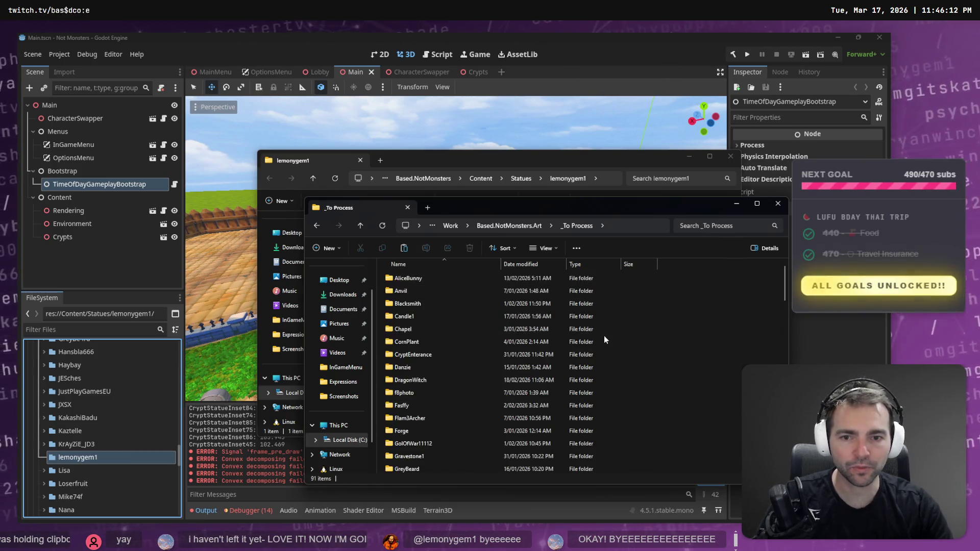
pyautogui.hotkey('ctrl', 'w')
# - Extract the statue zip and move its six files into lemonygem1
pyautogui.click(417, 247)
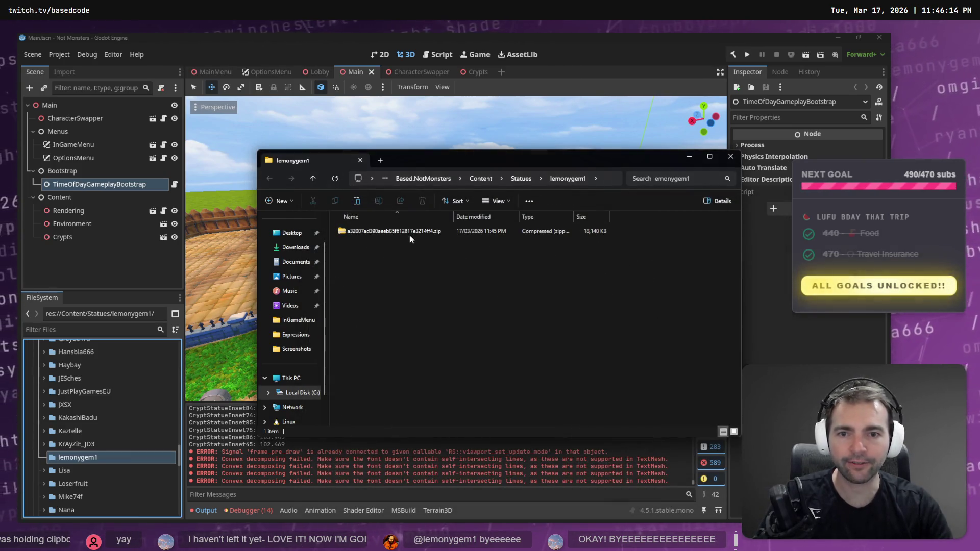
pyautogui.click(408, 233)
pyautogui.rightClick(449, 311)
pyautogui.click(508, 331)
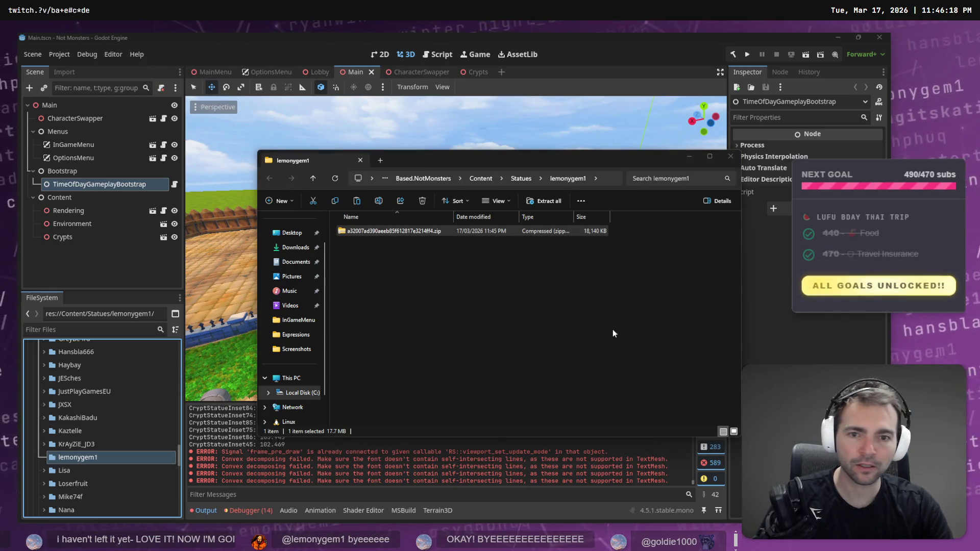
pyautogui.hotkey('ctrl', 'a')
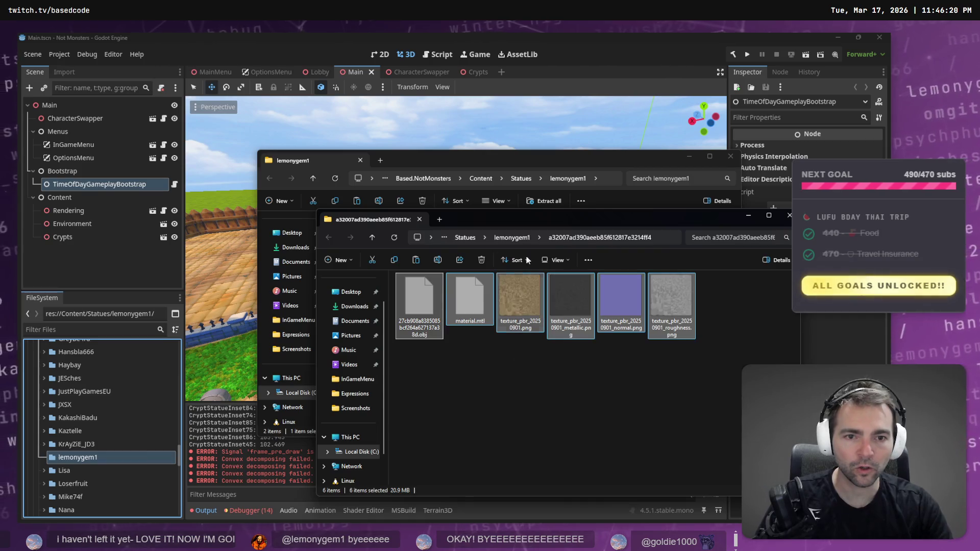
pyautogui.moveTo(508, 248); pyautogui.dragTo(511, 238)
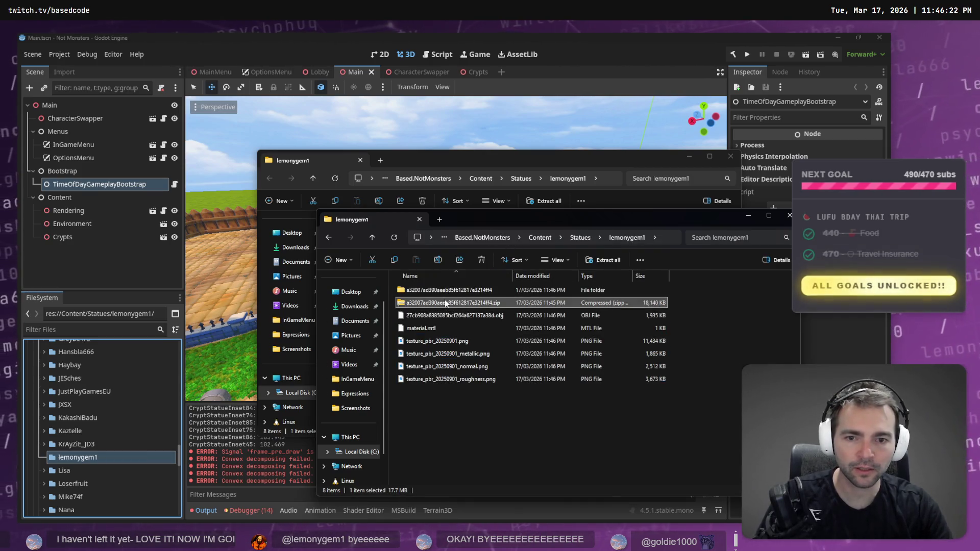
# - Delete the leftover zip and its extracted folder
pyautogui.hotkey('shift', 'Up')
pyautogui.press('Delete')
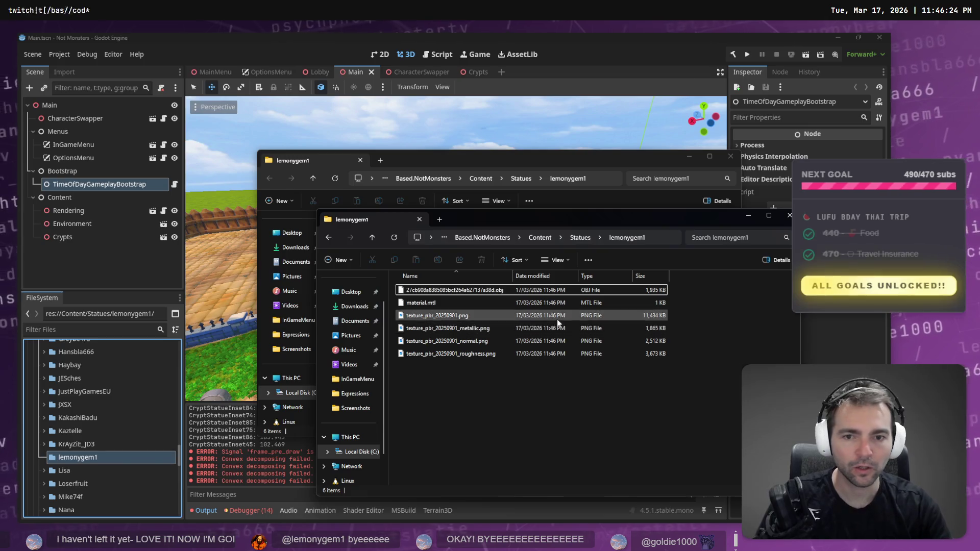
pyautogui.click(653, 238)
pyautogui.press('Escape')
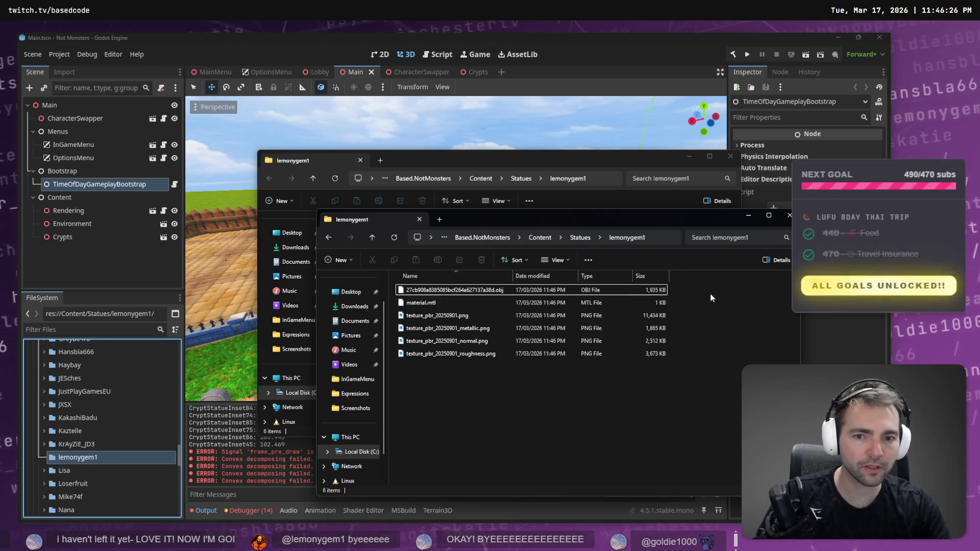
# - Rename the model file to lemonygem1.obj and close the file windows
pyautogui.click(481, 290)
pyautogui.press('F2')
pyautogui.write('lemonygem1')
pyautogui.press('Return')
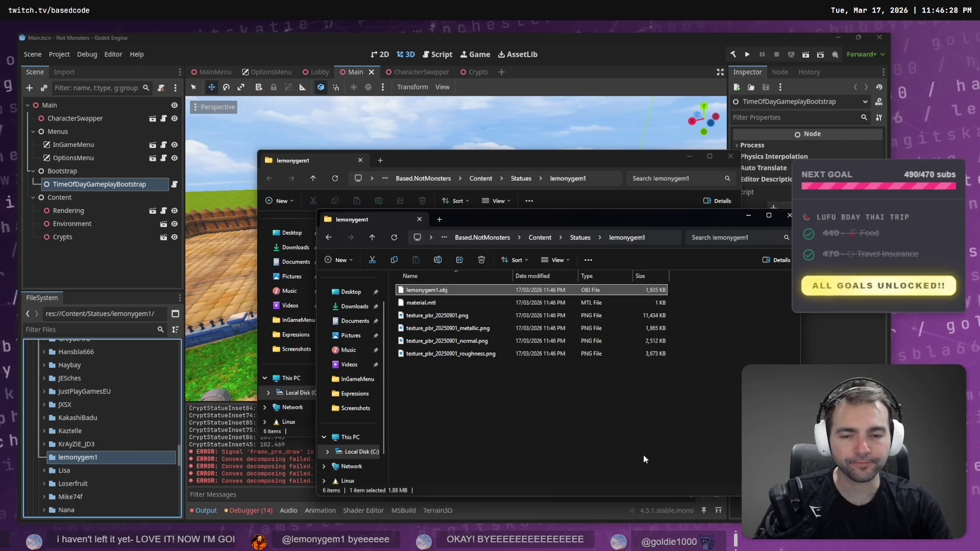
pyautogui.click(580, 433)
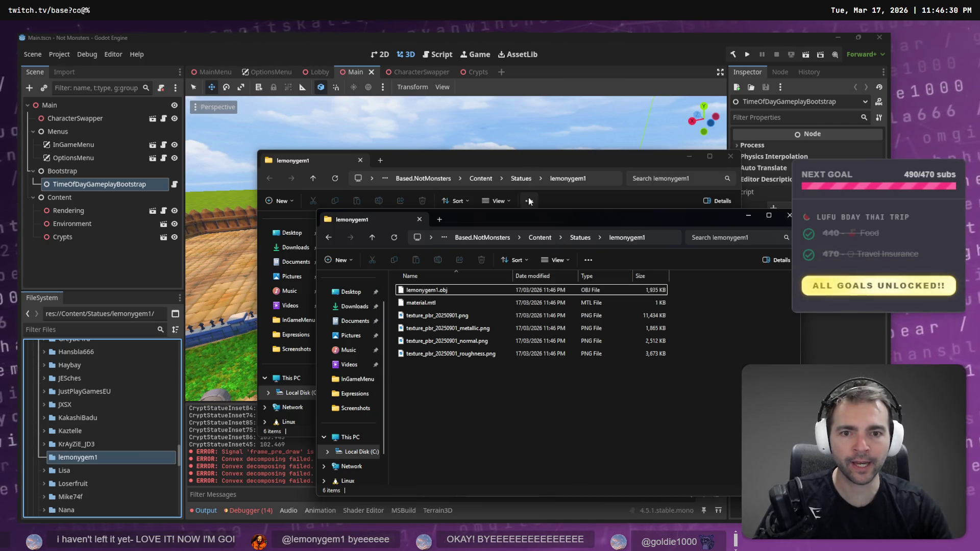
pyautogui.hotkey('ctrl', 'w')
pyautogui.hotkey('ctrl', 'w')
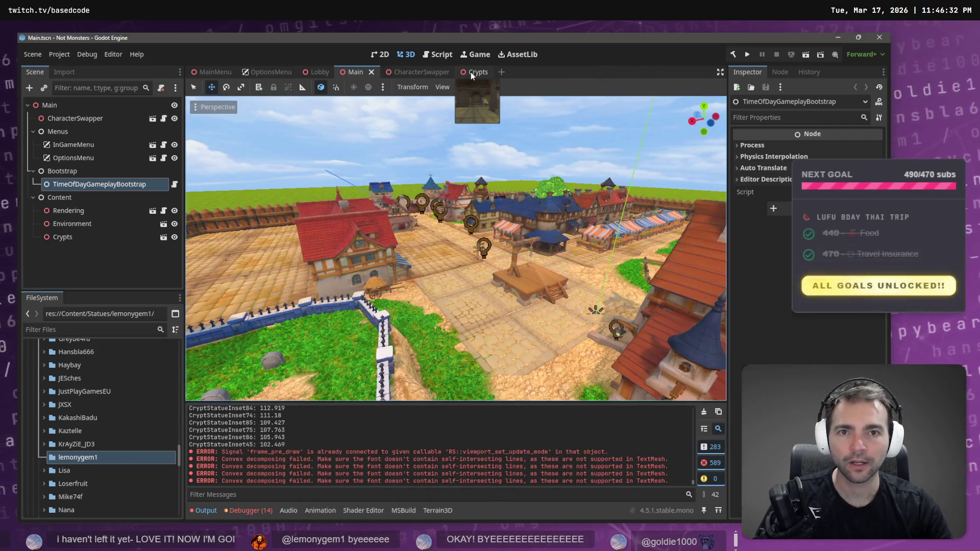
# - Reload the Crypts scene from disk and drag lemonygem1.obj into the crypt viewport
pyautogui.click(472, 76)
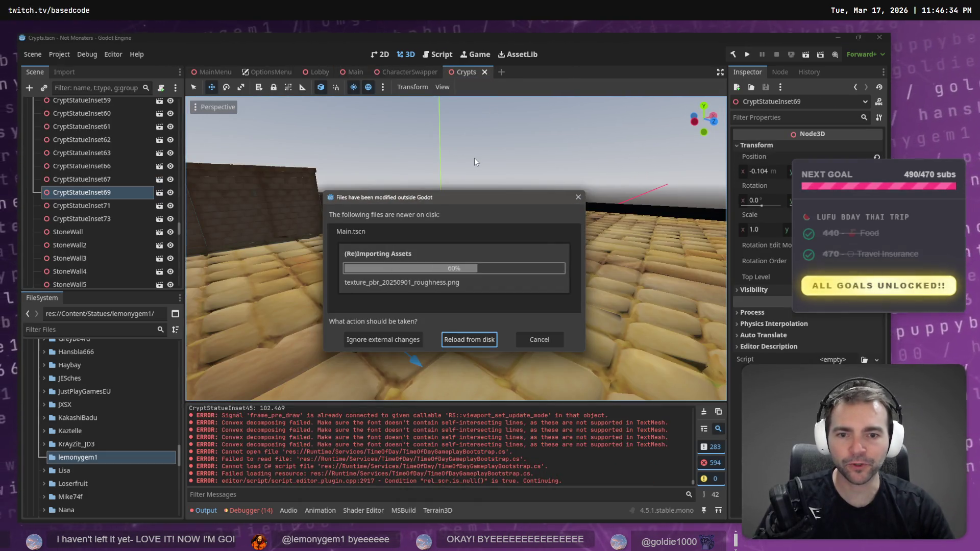
pyautogui.click(468, 342)
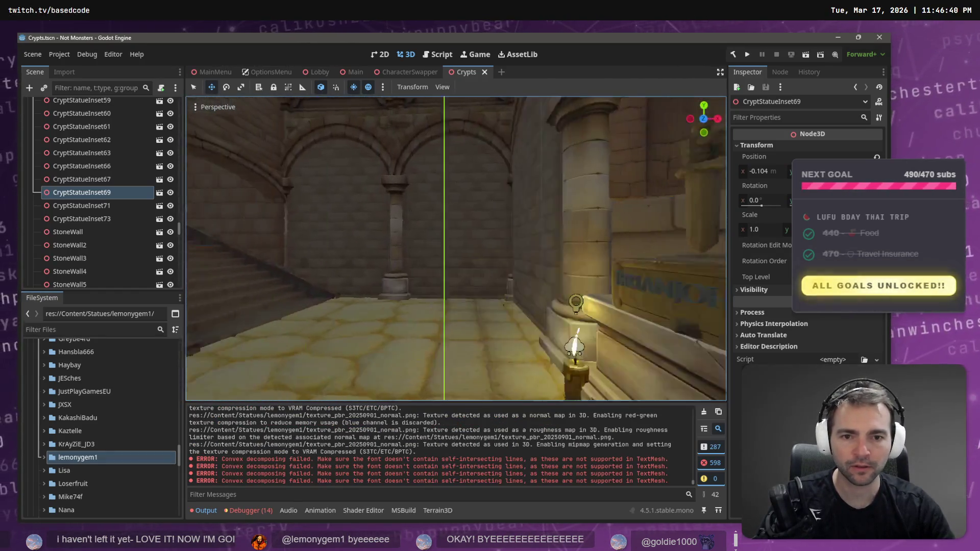
pyautogui.click(43, 458)
pyautogui.moveTo(90, 470)
pyautogui.mouseDown()
pyautogui.moveTo(362, 343)
pyautogui.moveTo(439, 278)
pyautogui.mouseUp()
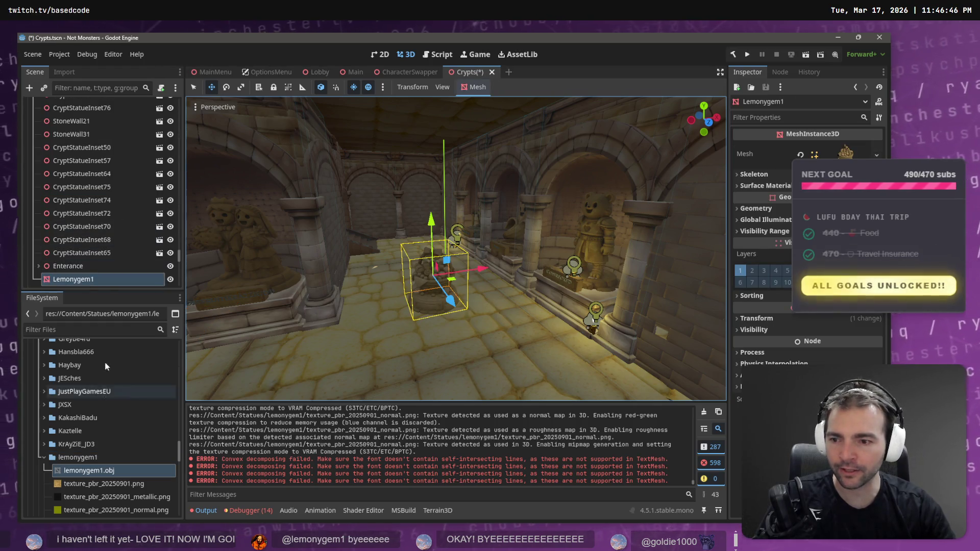
# - Reimport lemonygem1.obj with Scale Mesh set to 1.5 on x, y and z
pyautogui.click(64, 72)
pyautogui.click(54, 207)
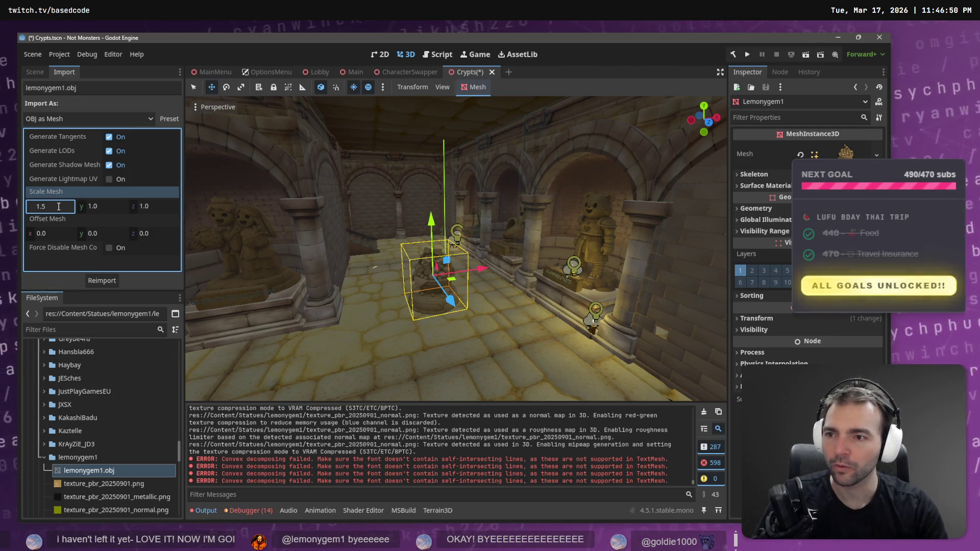
pyautogui.press('Tab')
pyautogui.write('1.5')
pyautogui.press('Tab')
pyautogui.write('1.5')
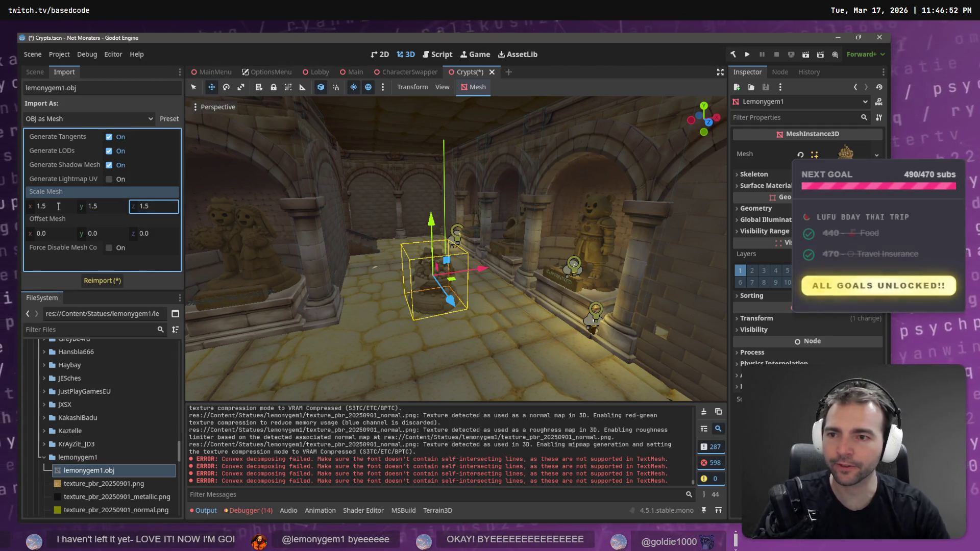
pyautogui.click(101, 281)
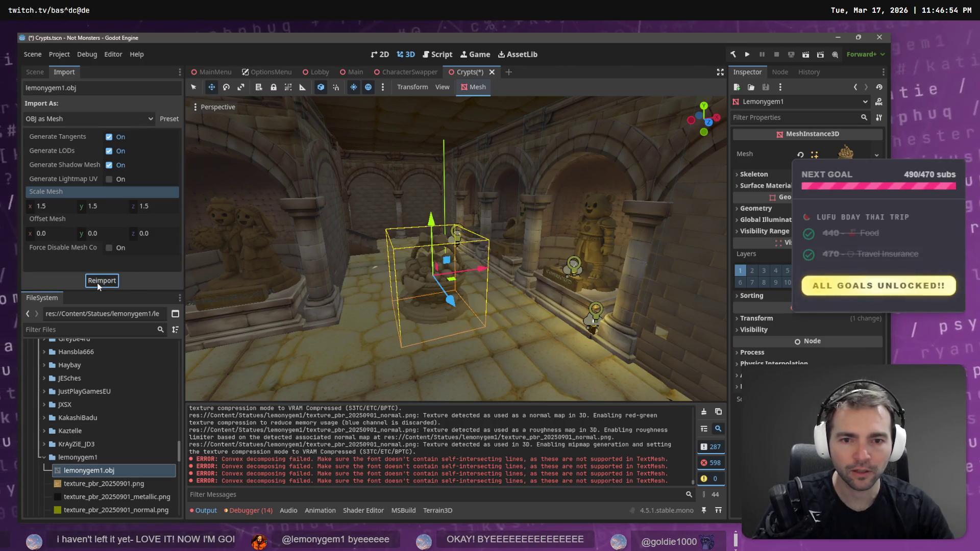
# - Delete the placed Lemonygem1 instance from the Crypts scene tree
pyautogui.moveTo(302, 302)
pyautogui.mouseDown()
pyautogui.moveTo(367, 270)
pyautogui.moveTo(449, 252)
pyautogui.mouseUp()
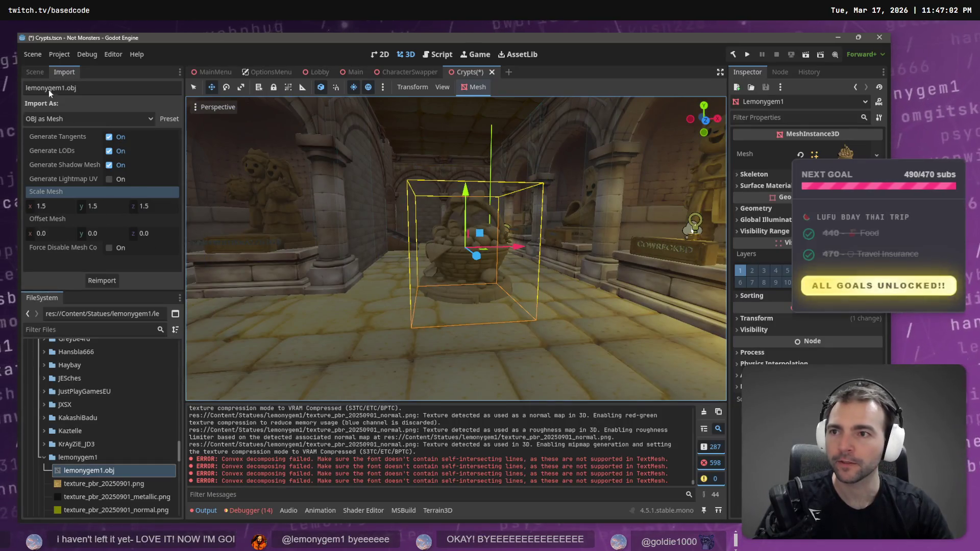
pyautogui.click(35, 72)
pyautogui.press('Delete')
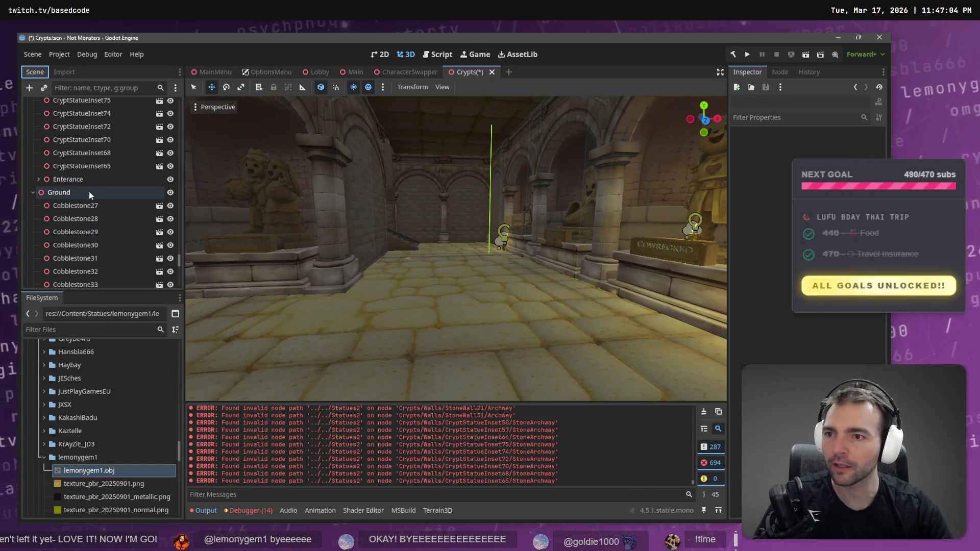
# - Paste a copy of statue 57, with plaque and text, as a child of the 57 node
pyautogui.scroll(5, 90, 190)
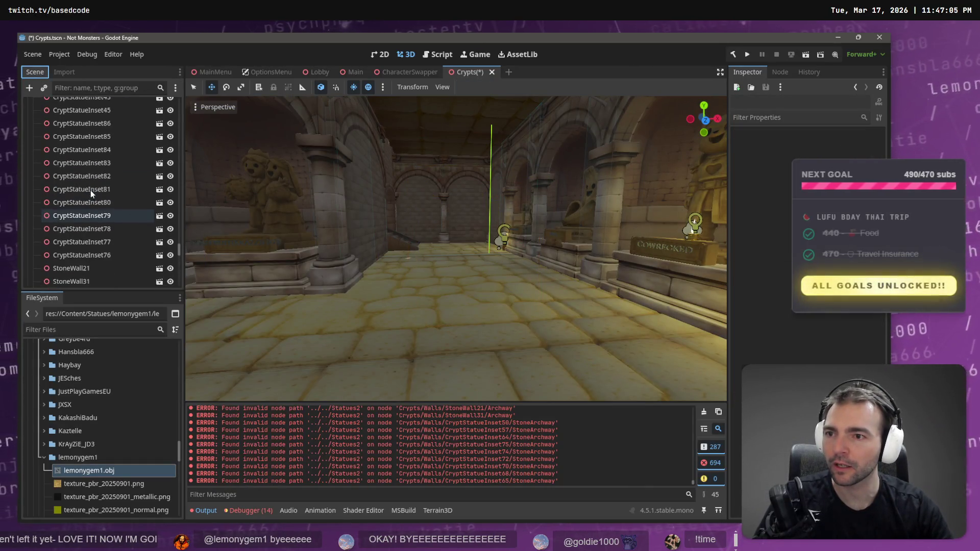
pyautogui.click(262, 206)
pyautogui.click(37, 105)
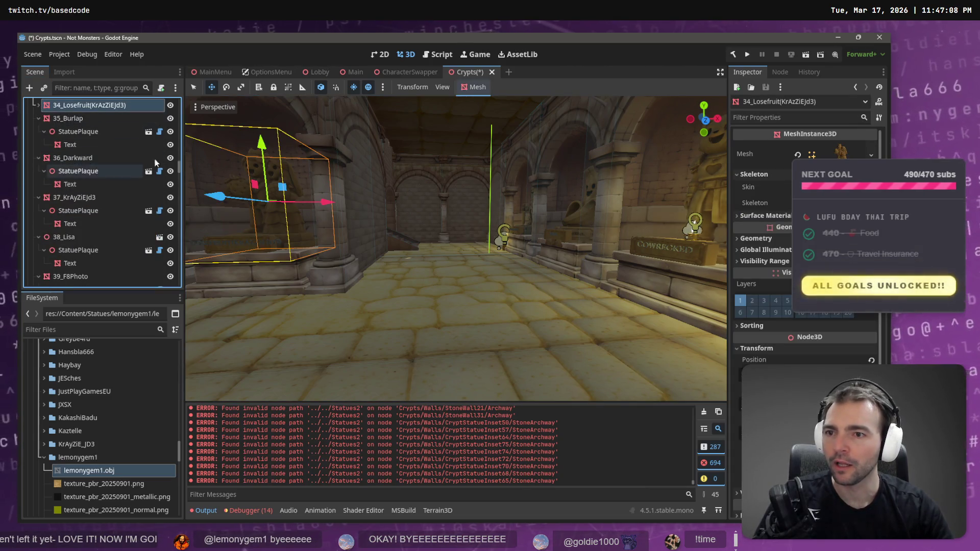
pyautogui.moveTo(177, 167)
pyautogui.mouseDown()
pyautogui.moveTo(175, 258)
pyautogui.moveTo(169, 208)
pyautogui.mouseUp()
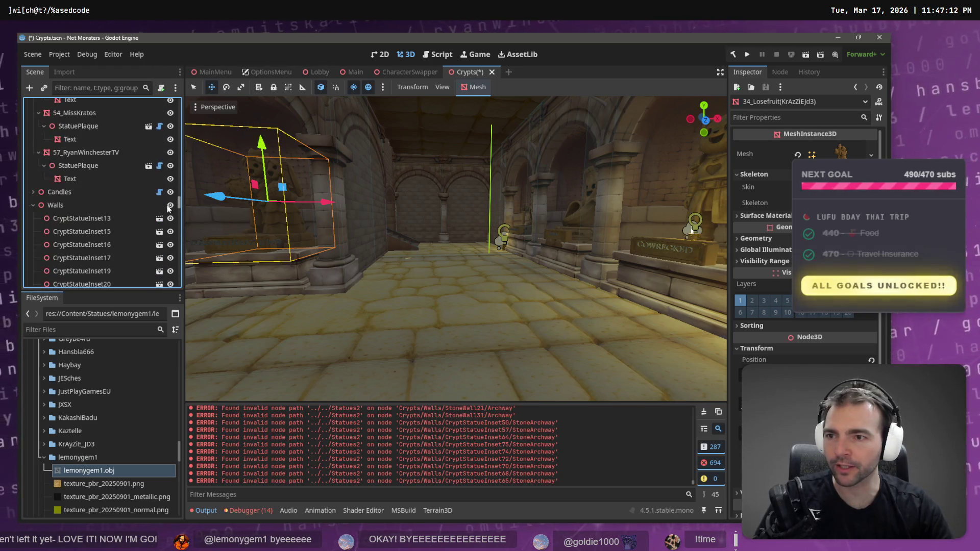
pyautogui.click(74, 153)
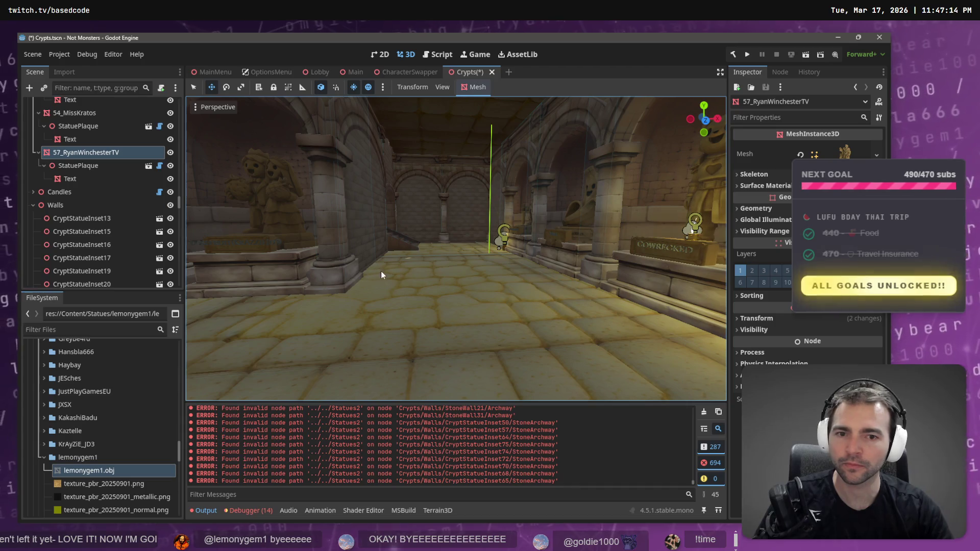
pyautogui.hotkey('ctrl', 'v')
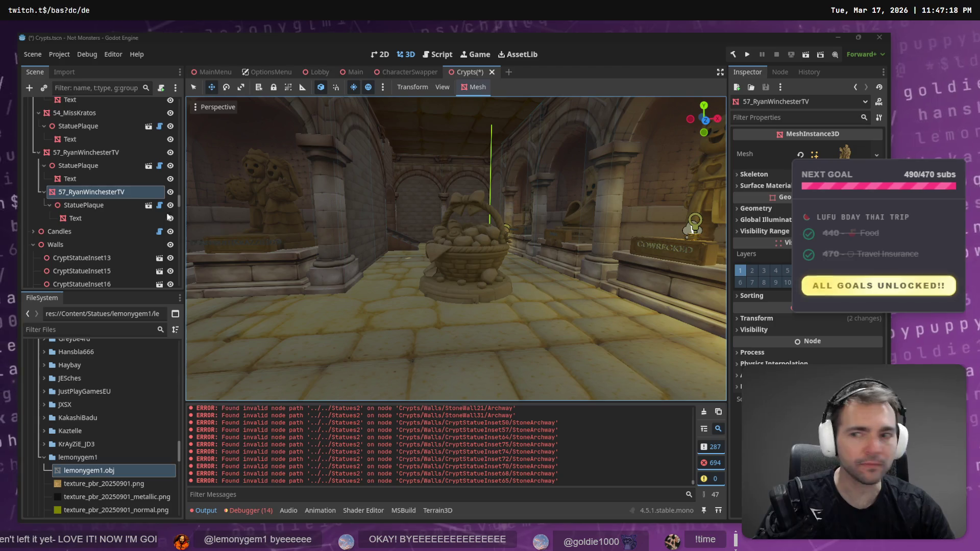
# - Reparent the pasted copy, then delete the statue 57 node
pyautogui.rightClick(69, 192)
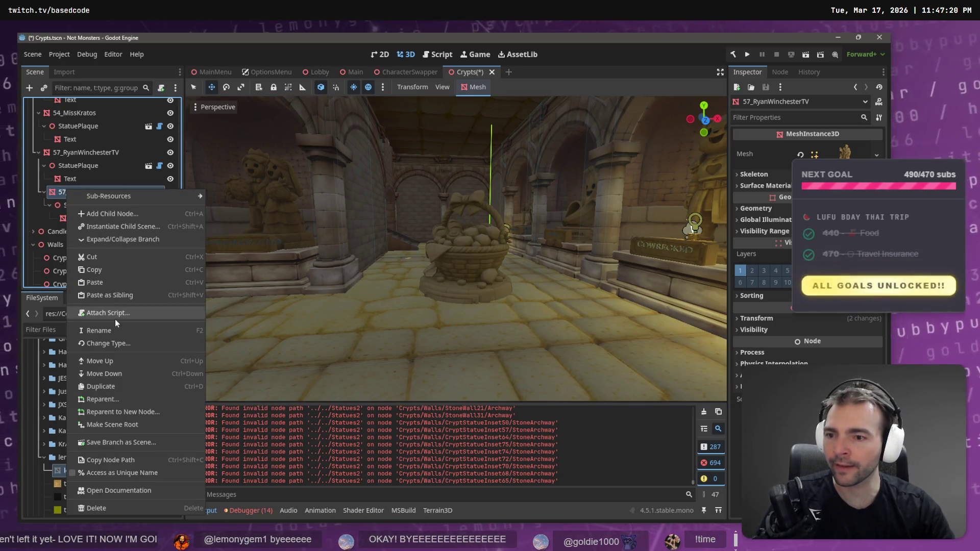
pyautogui.click(119, 401)
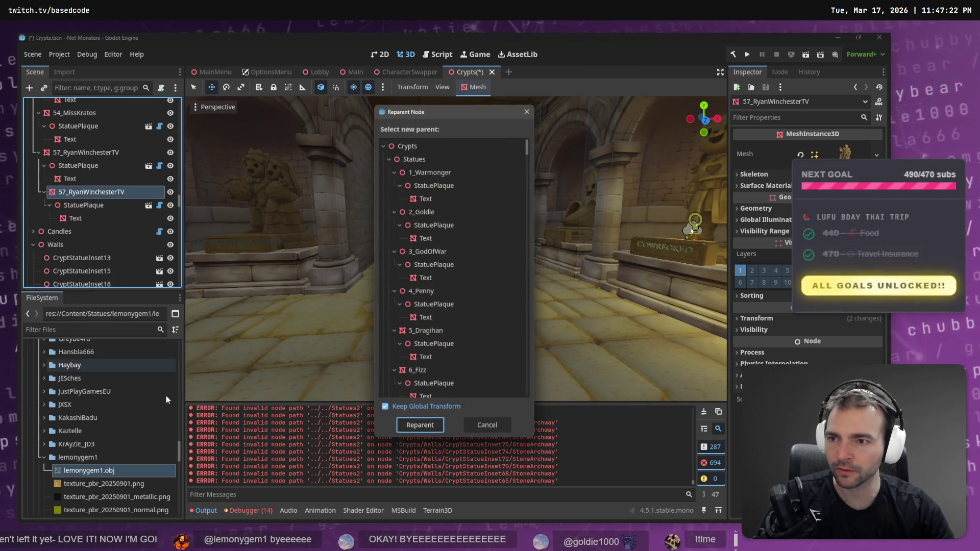
pyautogui.press('Return')
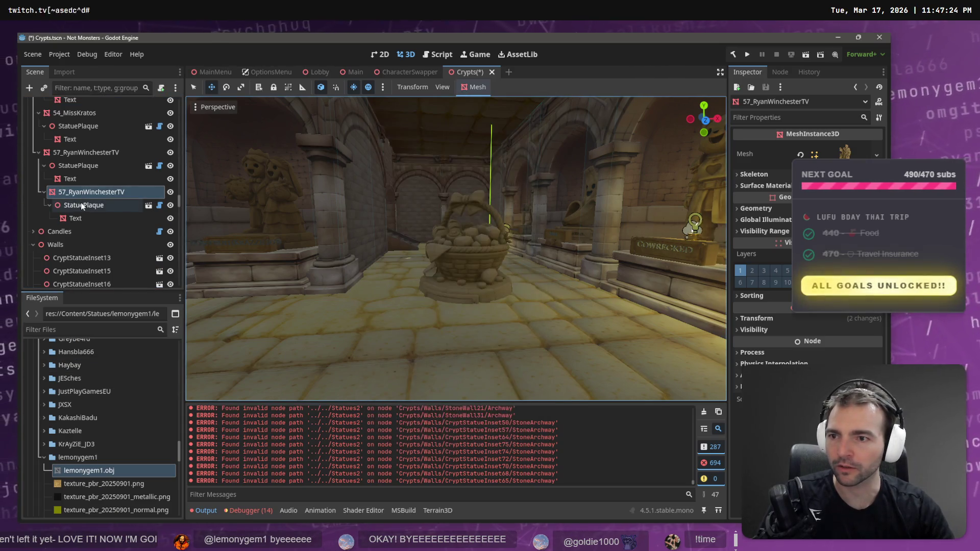
pyautogui.click(79, 192)
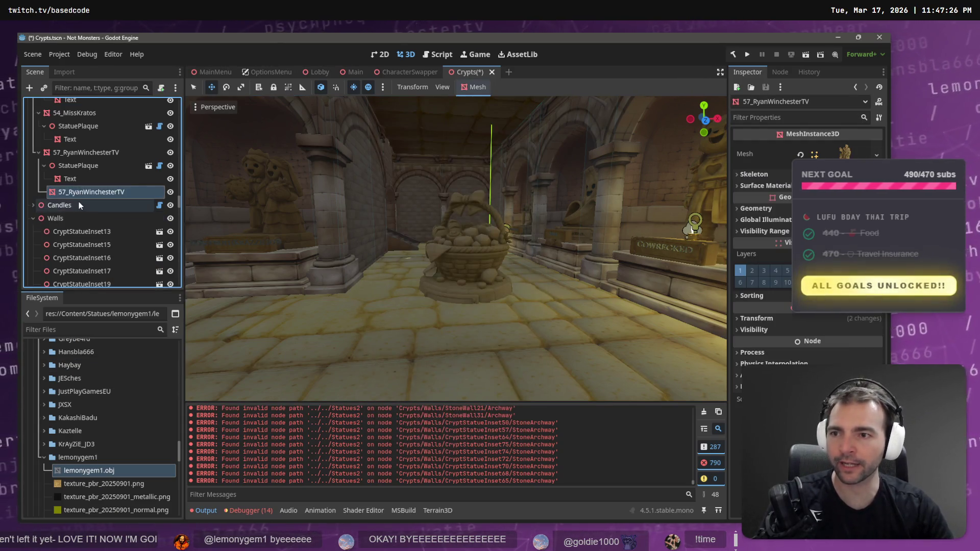
pyautogui.press('Delete')
pyautogui.press('Return')
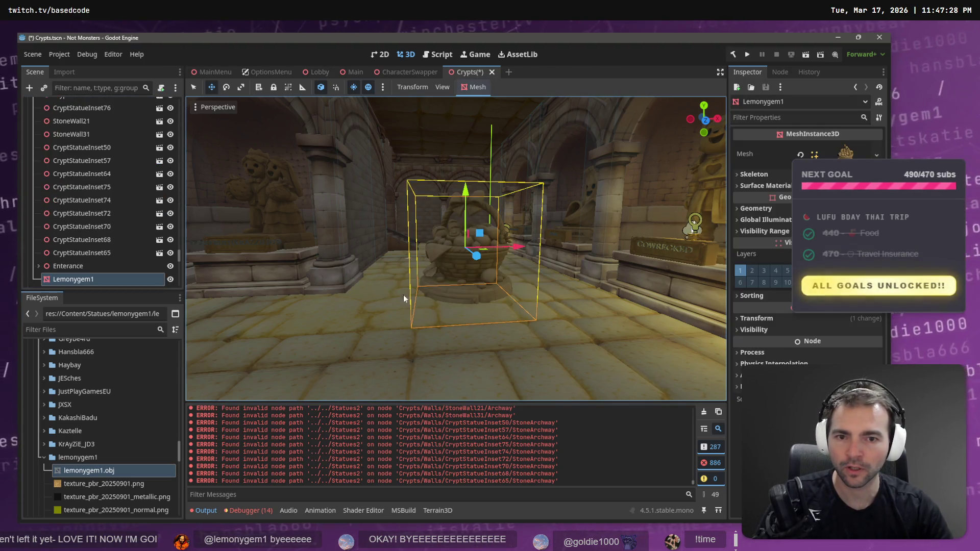
# - Reparent Lemonygem1 under Statues, keeping its global transform
pyautogui.click(90, 270)
pyautogui.rightClick(79, 267)
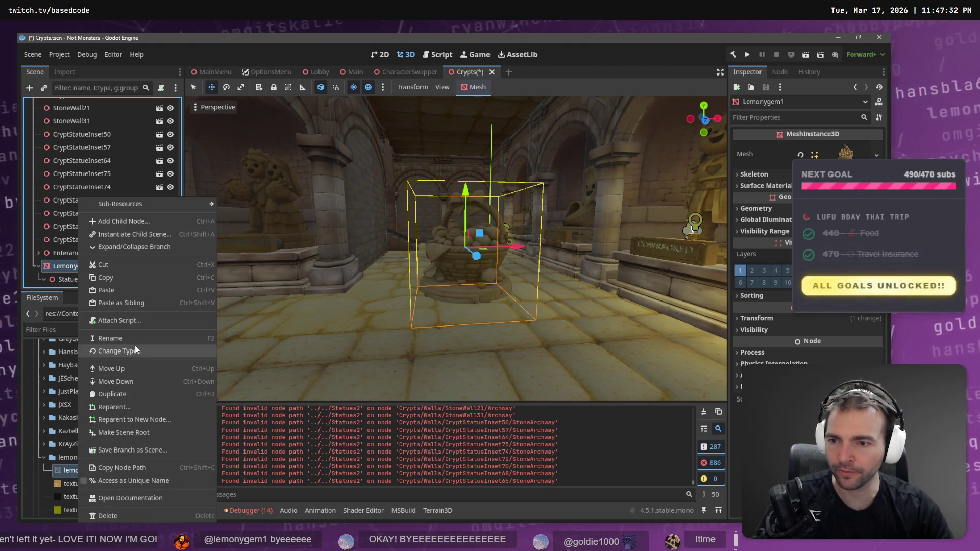
pyautogui.click(127, 408)
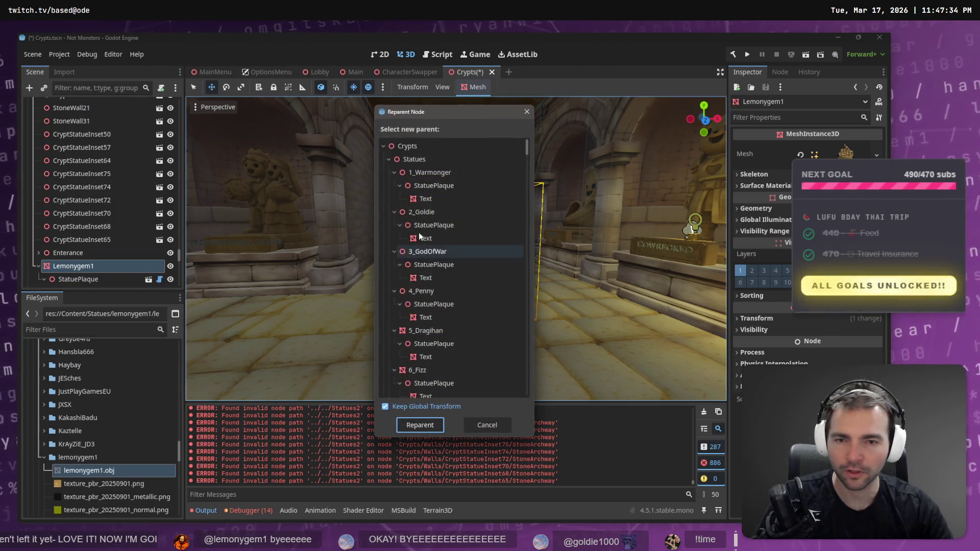
pyautogui.click(414, 159)
pyautogui.click(414, 428)
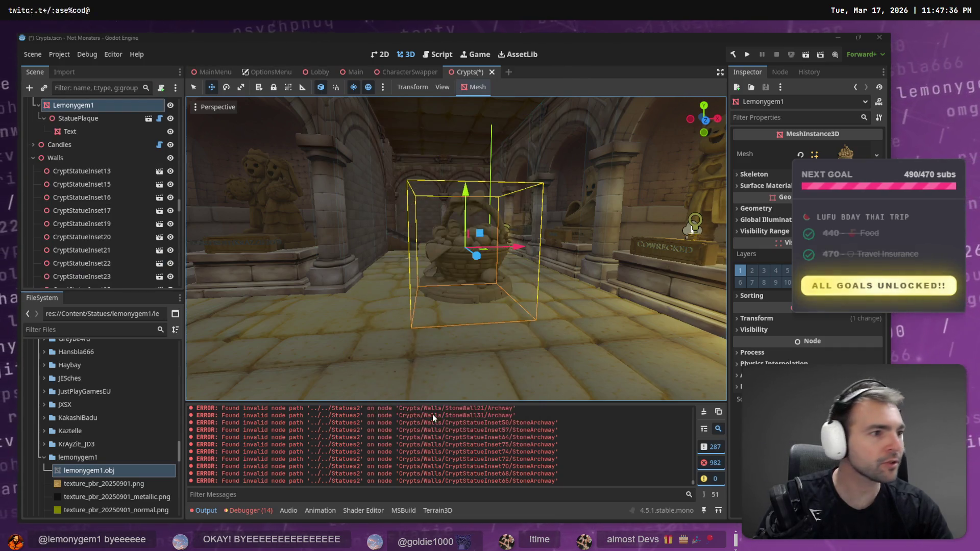
pyautogui.hotkey('alt', 'Tab')
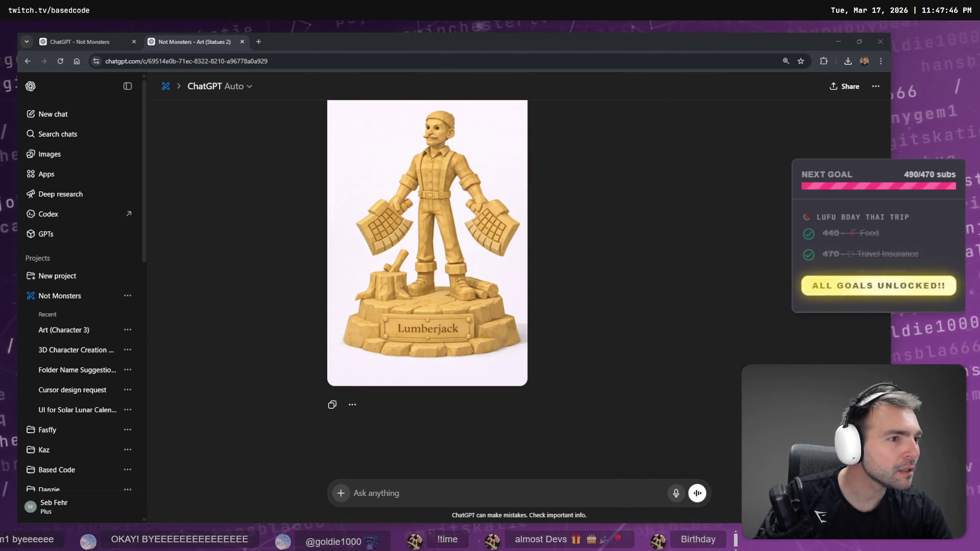
# - Switch from ChatGPT's Lumberjack statue image to the tldraw statue board
pyautogui.hotkey('alt', 'Tab')
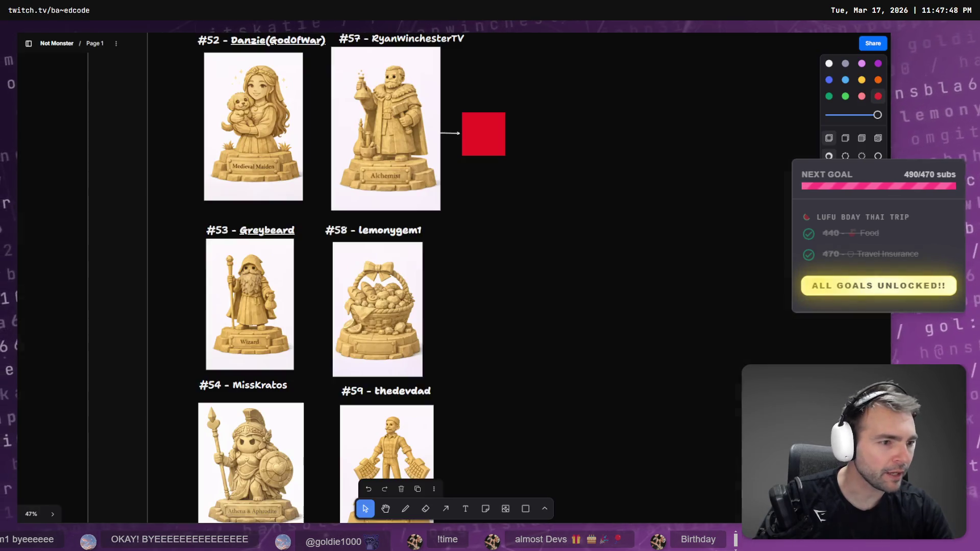
pyautogui.doubleClick(339, 231)
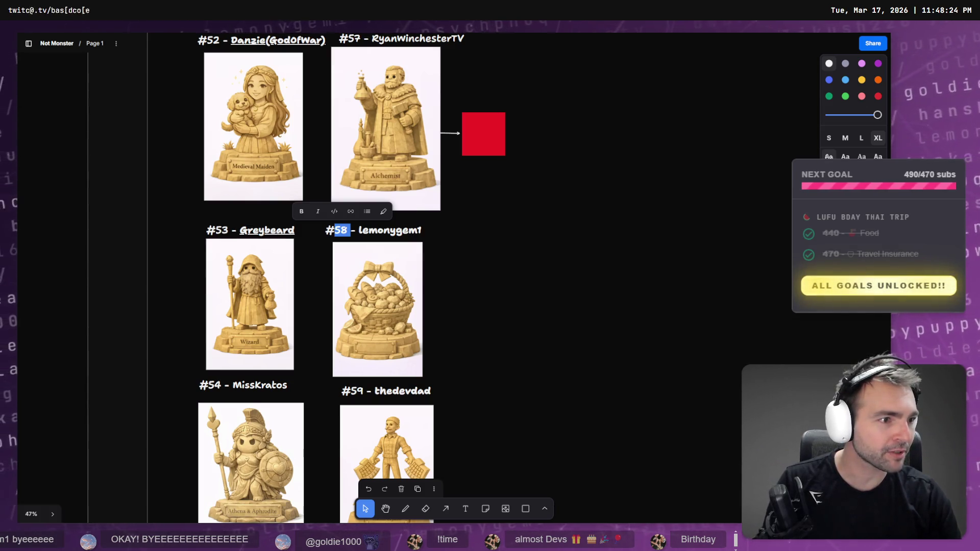
pyautogui.hotkey('alt', 'Tab')
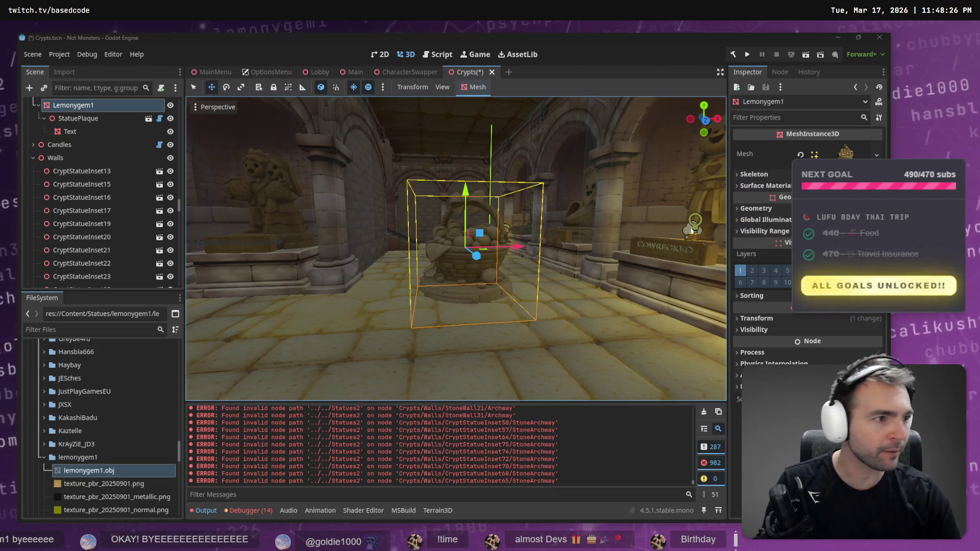
pyautogui.hotkey('alt', 'Tab')
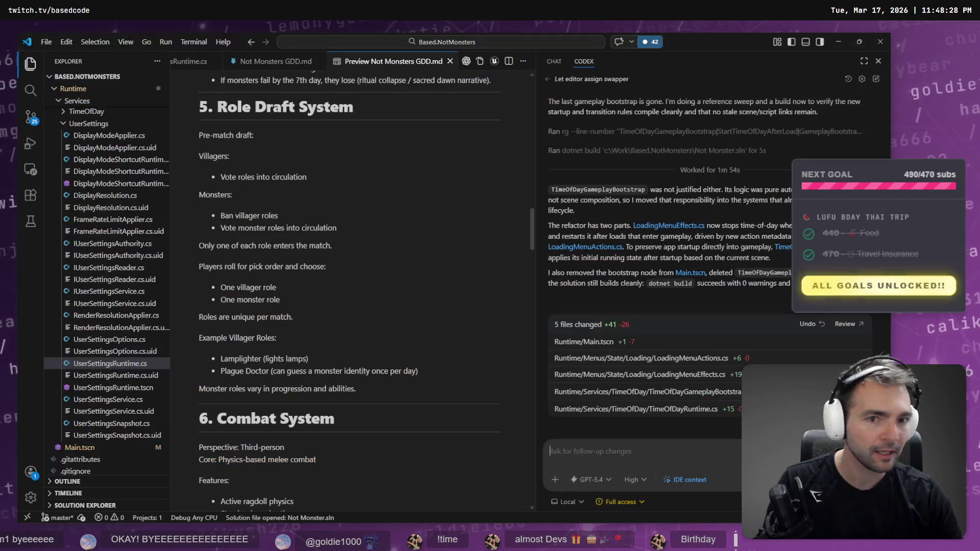
# - Write a new note with dash to-dos for finishing statue imports and continuing work on the lobby
pyautogui.click(547, 79)
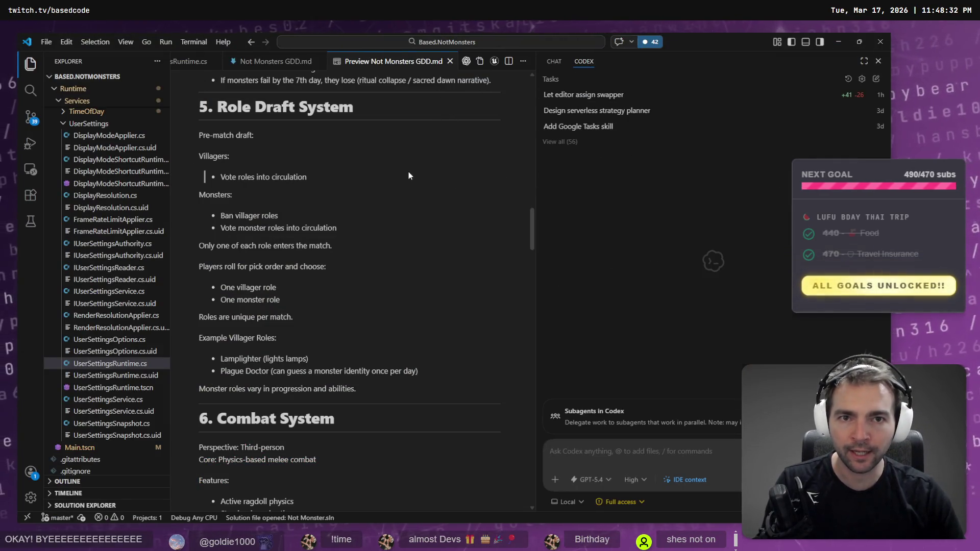
pyautogui.hotkey('ctrl', 'n')
pyautogui.write('- Finishg ')
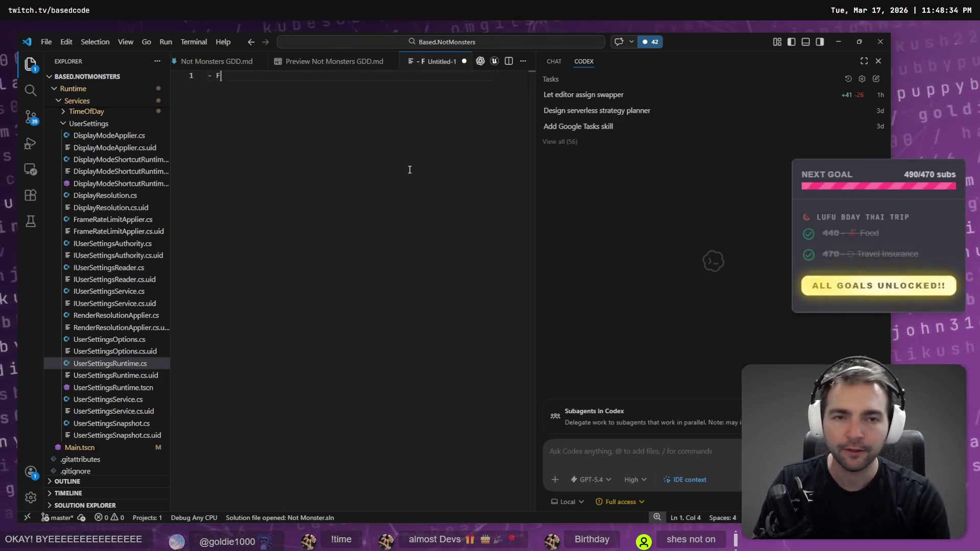
pyautogui.write('import')
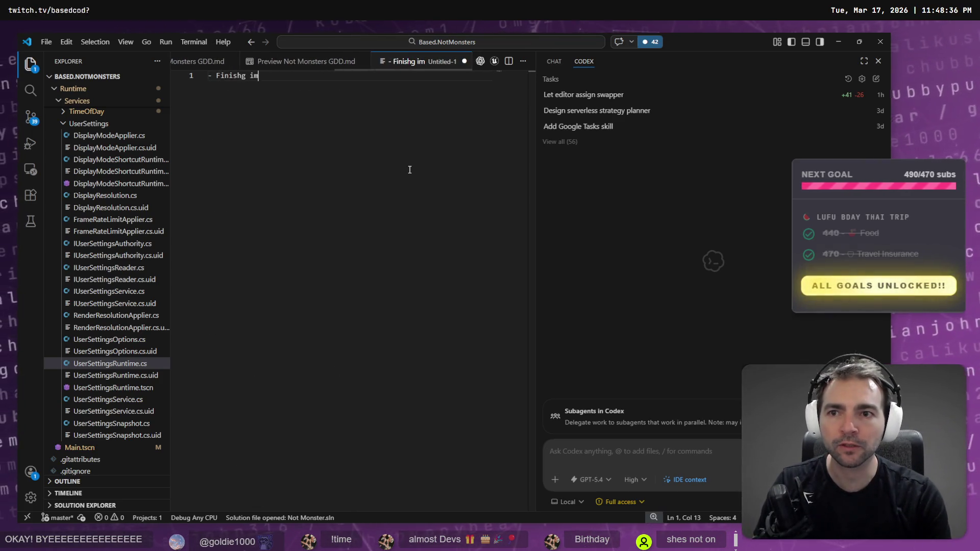
pyautogui.press('BackSpace')
pyautogui.write('s of statues.')
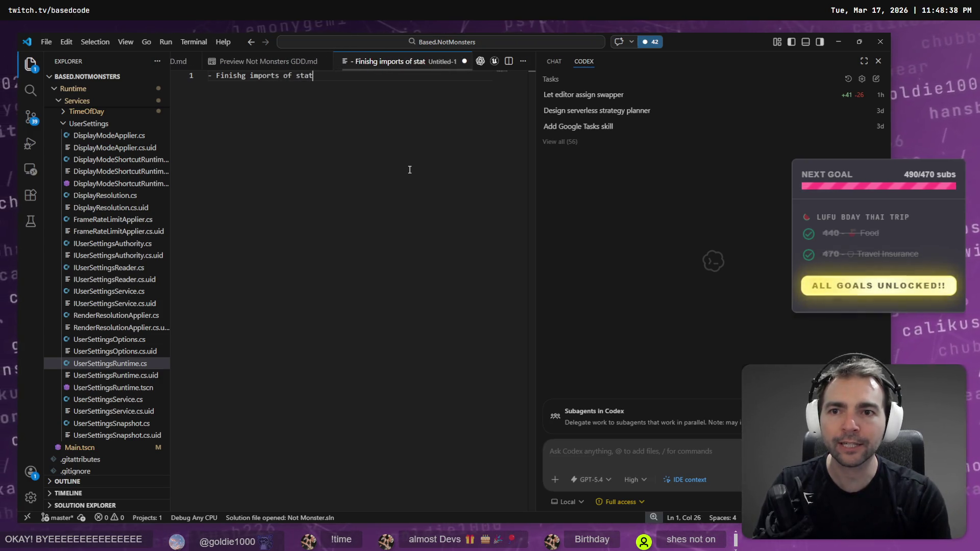
pyautogui.press('Return')
pyautogui.write('- Keep')
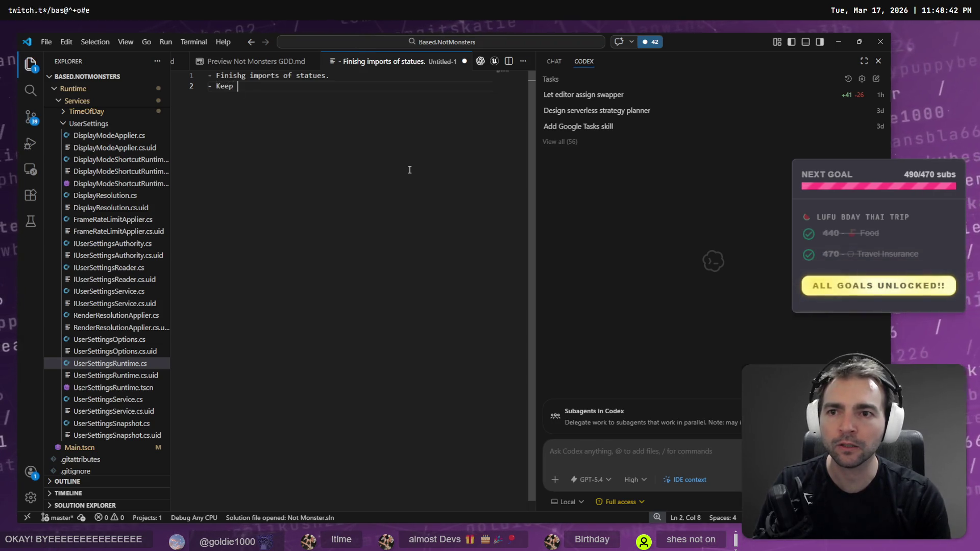
pyautogui.write(' workong on lobby.')
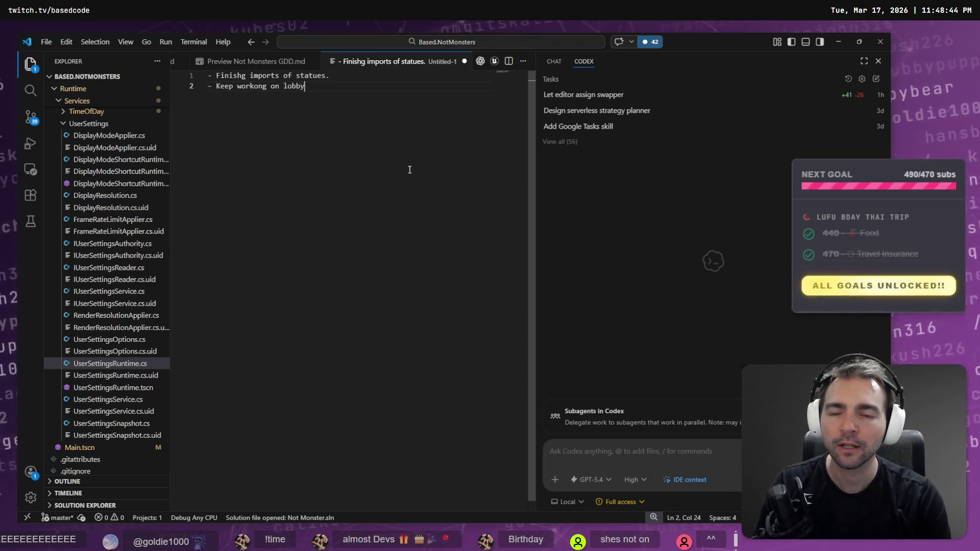
pyautogui.press('Return')
pyautogui.write('-')
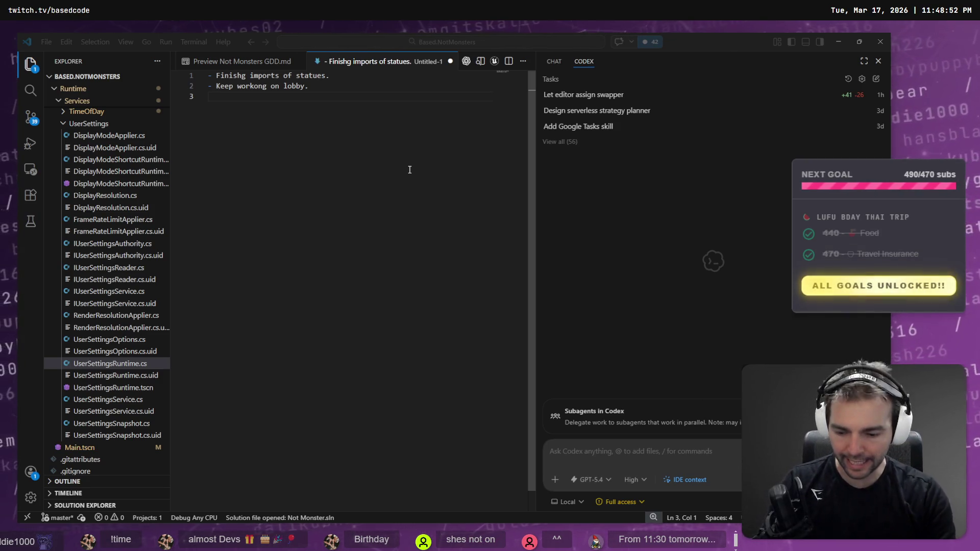
# - Open the streamer's Twitch channel and watch the live stream full screen
pyautogui.write('t')
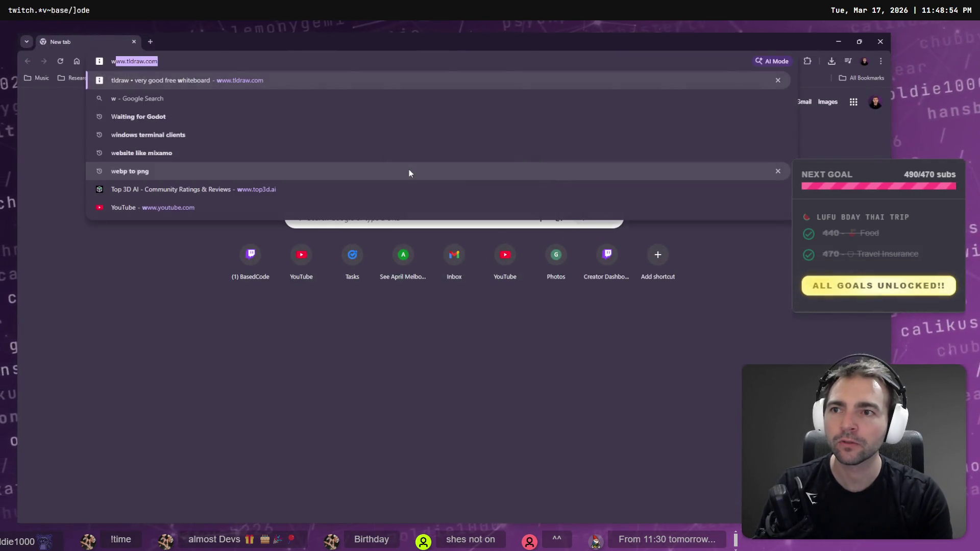
pyautogui.write('wit')
pyautogui.press('Down')
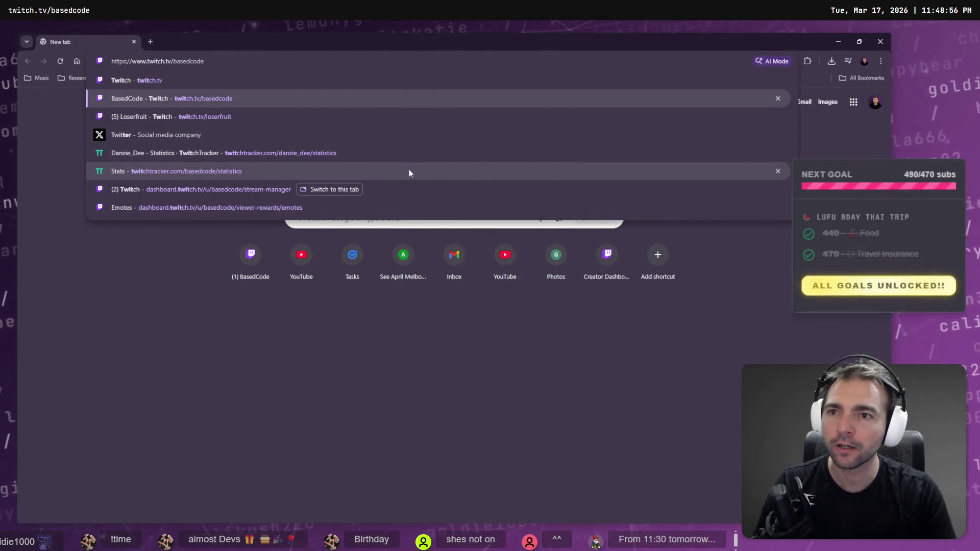
pyautogui.hotkey('ctrl', 'BackSpace')
pyautogui.write('fas')
pyautogui.press('Return')
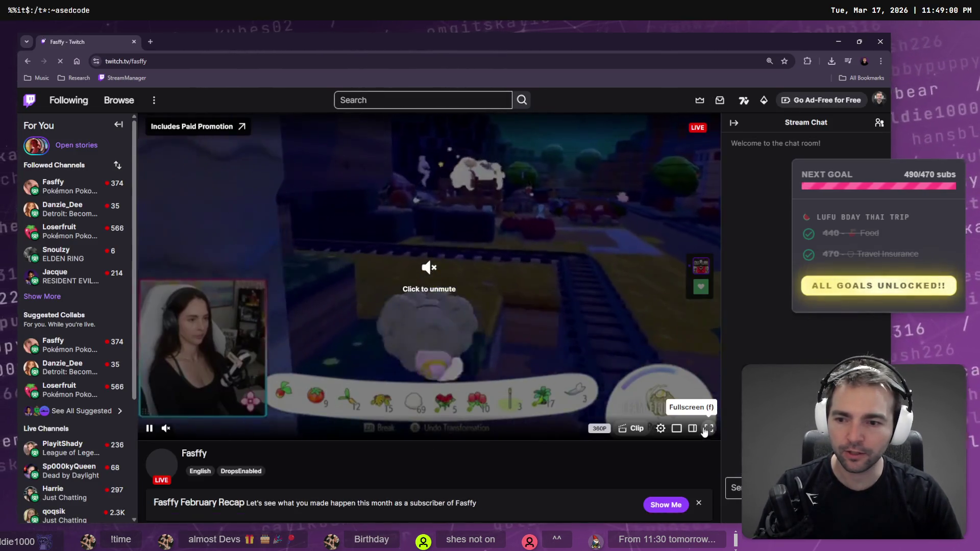
pyautogui.click(709, 428)
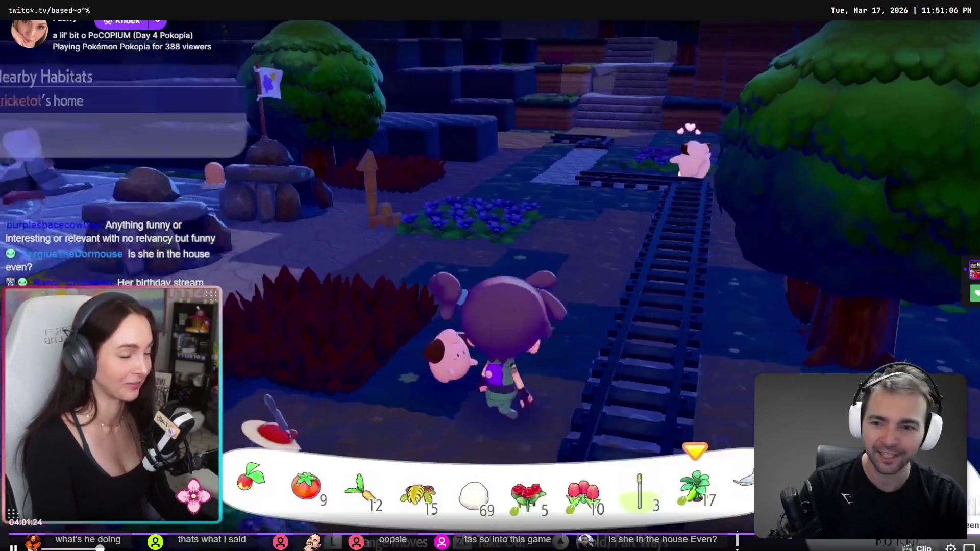
pyautogui.press('Escape')
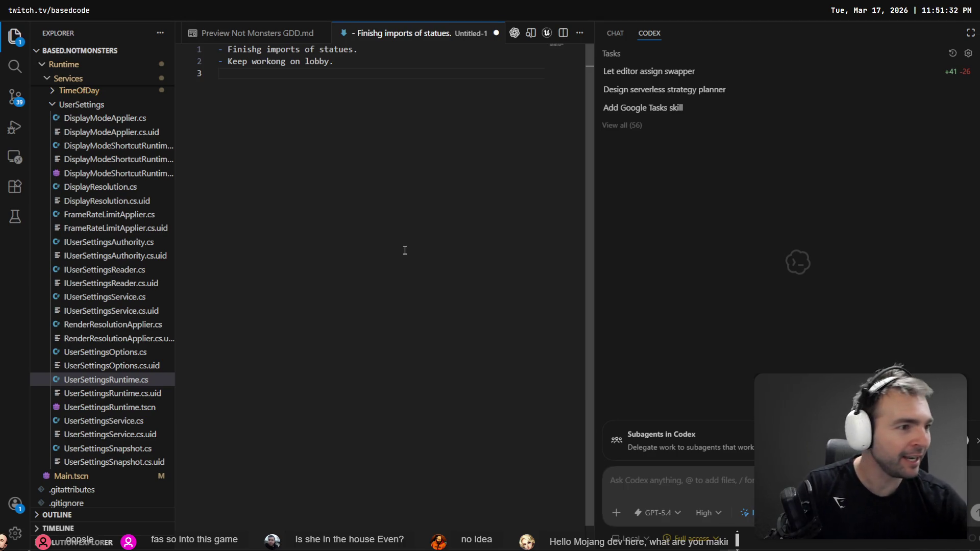
# - Look over the arches beside the basket statue in Godot, then return to the statue board
pyautogui.hotkey('alt', 'Tab')
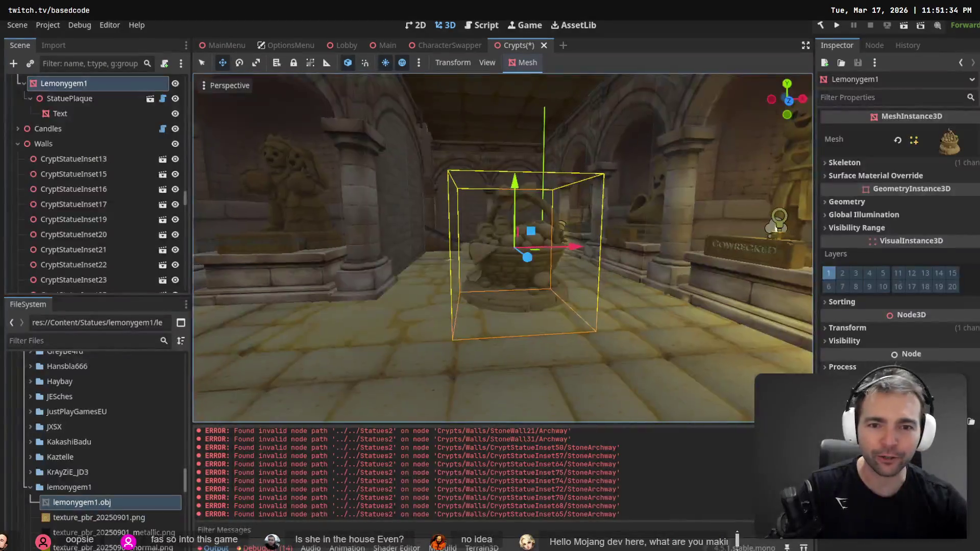
pyautogui.moveTo(614, 213)
pyautogui.mouseDown()
pyautogui.moveTo(561, 214)
pyautogui.moveTo(614, 213)
pyautogui.mouseUp()
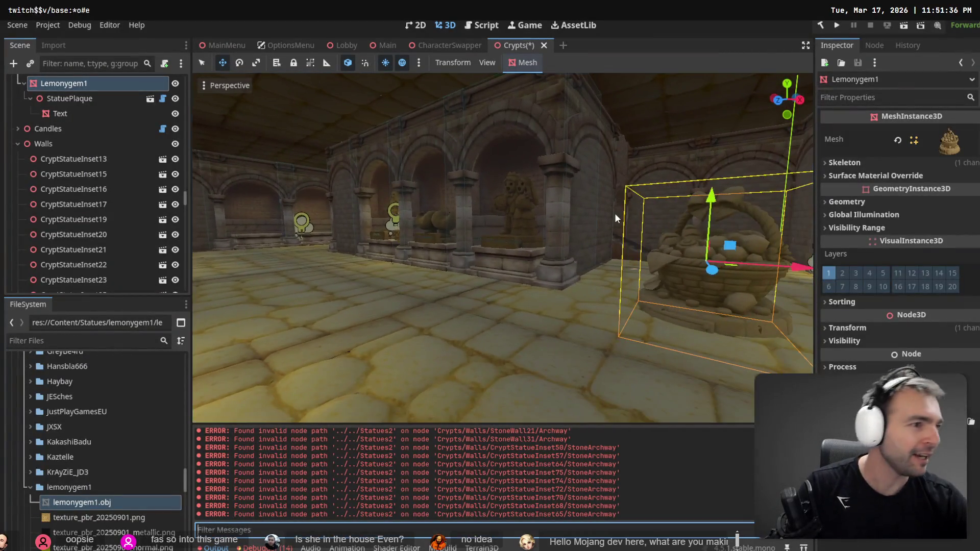
pyautogui.hotkey('alt', 'Tab')
pyautogui.scroll(-10, 614, 213)
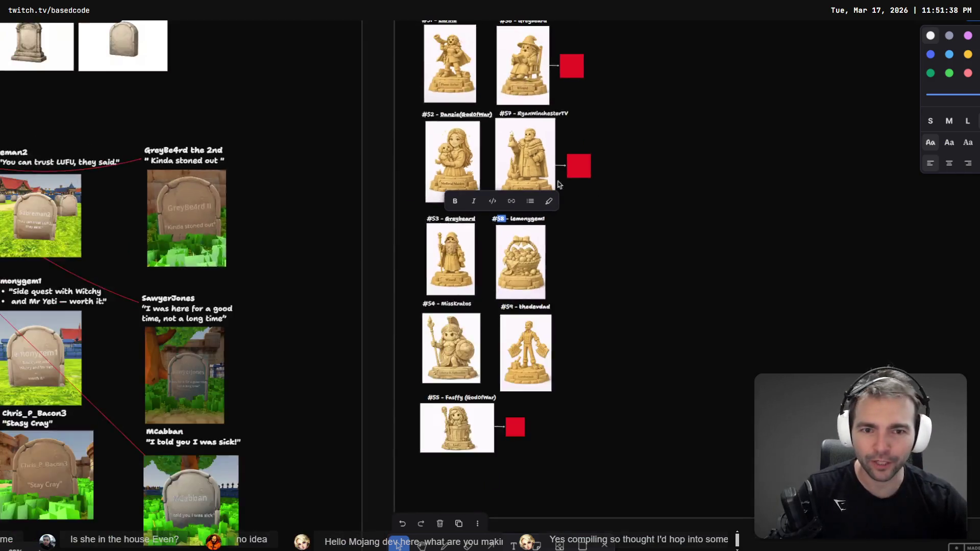
# - Scroll the tldraw board to the Not Monsters pitch card and select its bullet list
pyautogui.scroll(-5, 440, 161)
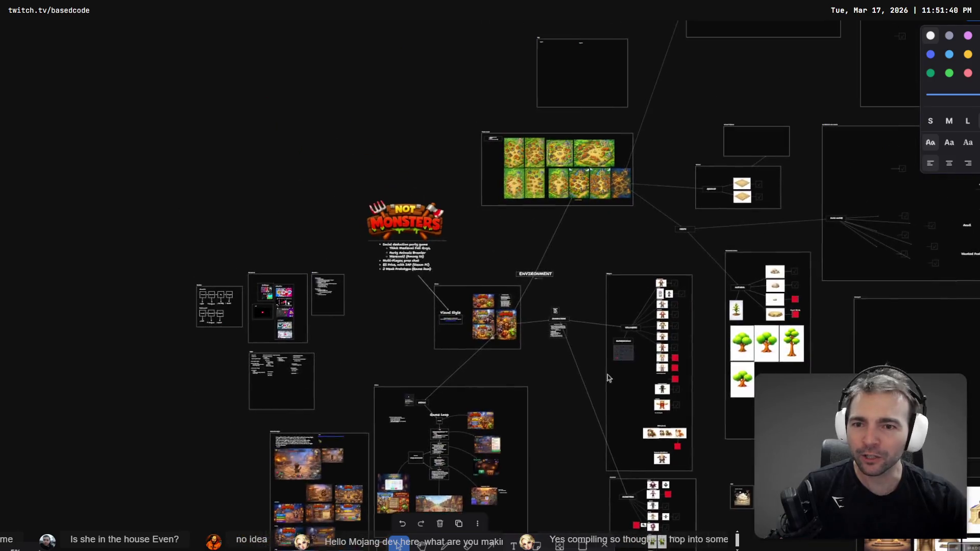
pyautogui.scroll(10, 421, 237)
pyautogui.scroll(-5, 341, 223)
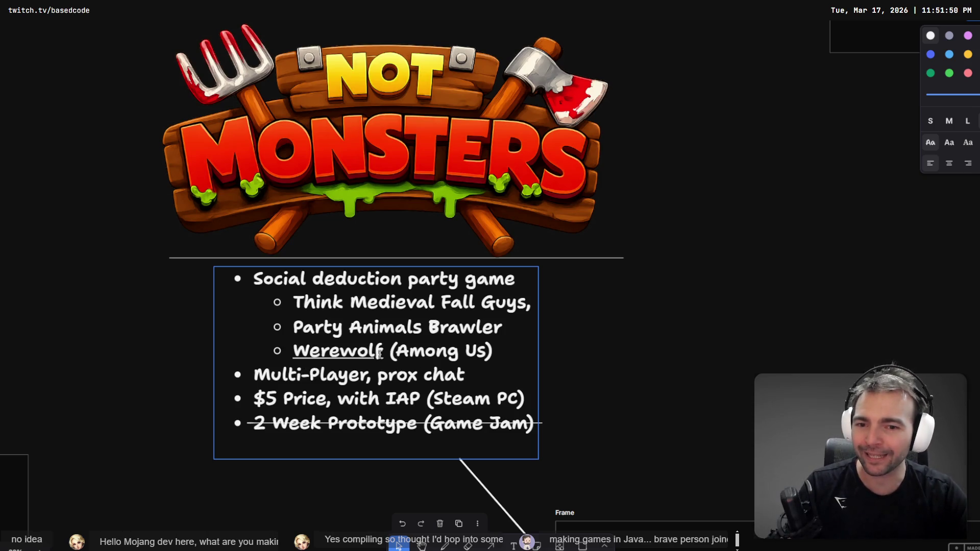
pyautogui.moveTo(379, 353)
pyautogui.mouseDown()
pyautogui.moveTo(475, 353)
pyautogui.moveTo(360, 354)
pyautogui.moveTo(379, 353)
pyautogui.mouseUp()
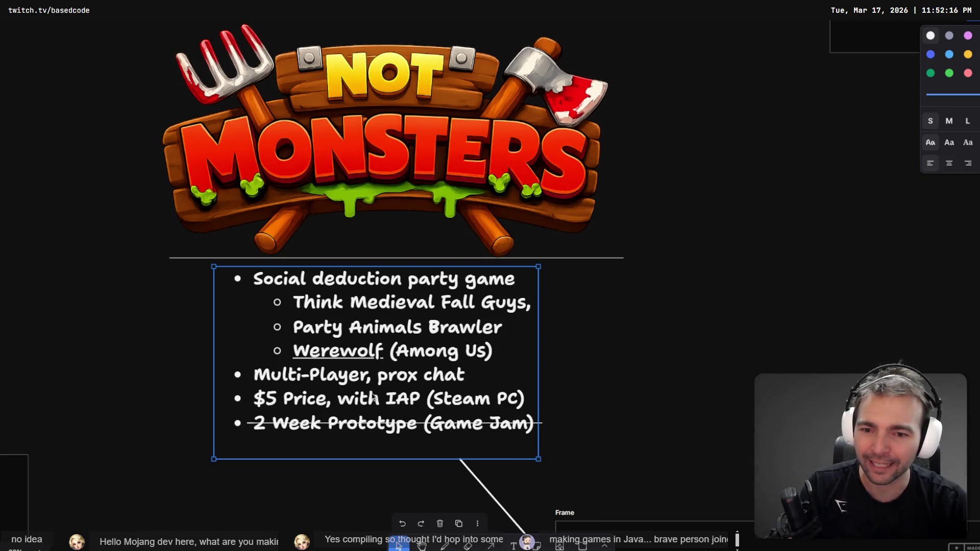
# - Replace '$5' with 'Low' so the bullet reads 'Low Price, with IAP (Steam PC)'
pyautogui.doubleClick(275, 403)
pyautogui.moveTo(265, 401); pyautogui.dragTo(295, 400)
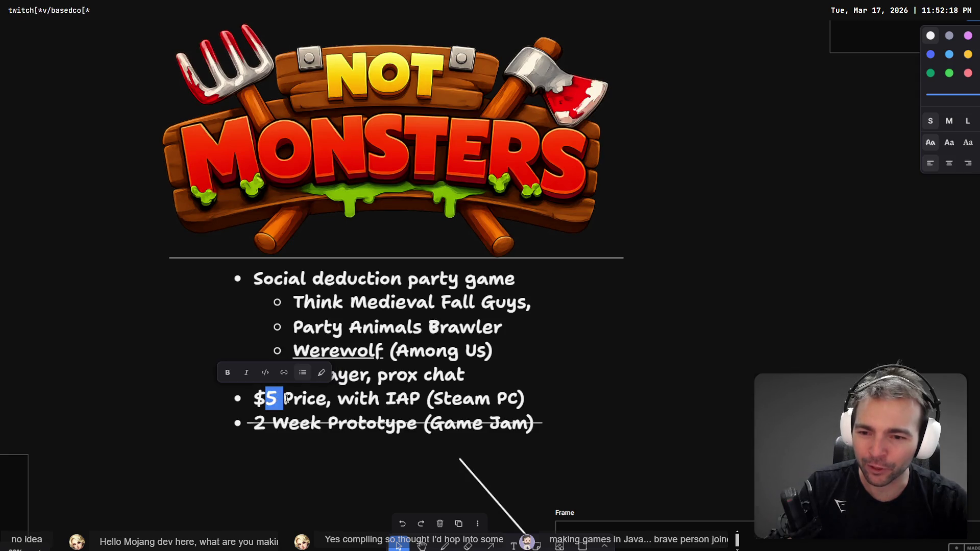
pyautogui.press('BackSpace')
pyautogui.press('BackSpace')
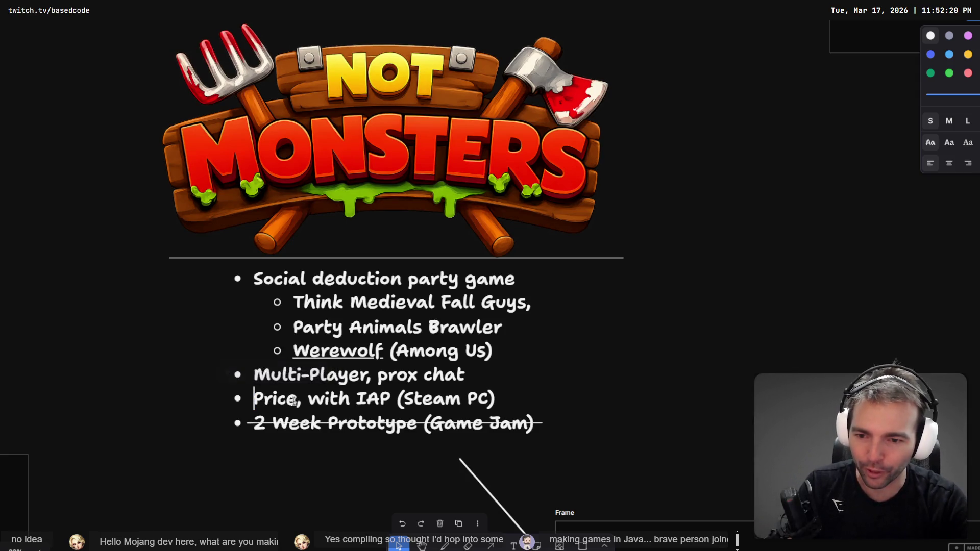
pyautogui.write('Lo')
pyautogui.press('BackSpace')
pyautogui.press('BackSpace')
pyautogui.write('Low')
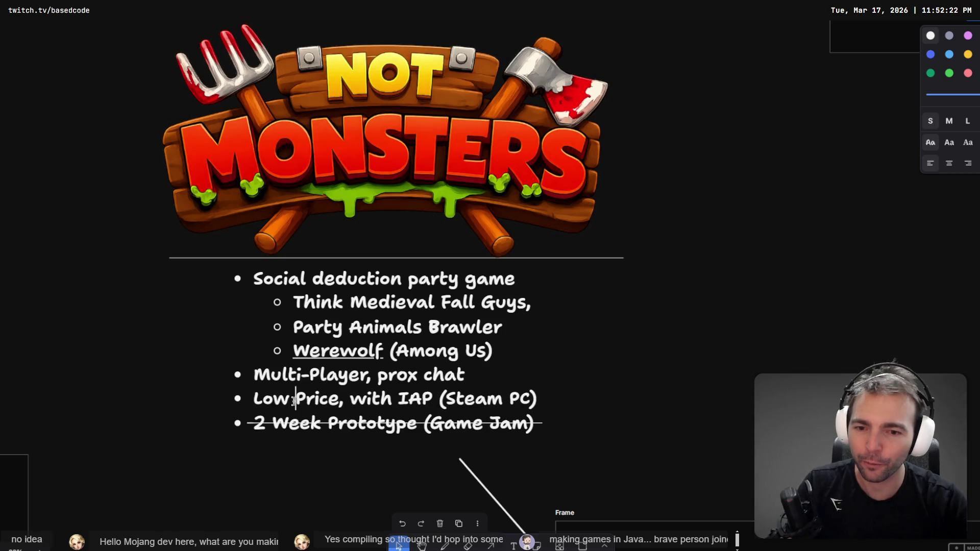
pyautogui.press('Escape')
pyautogui.click(410, 312)
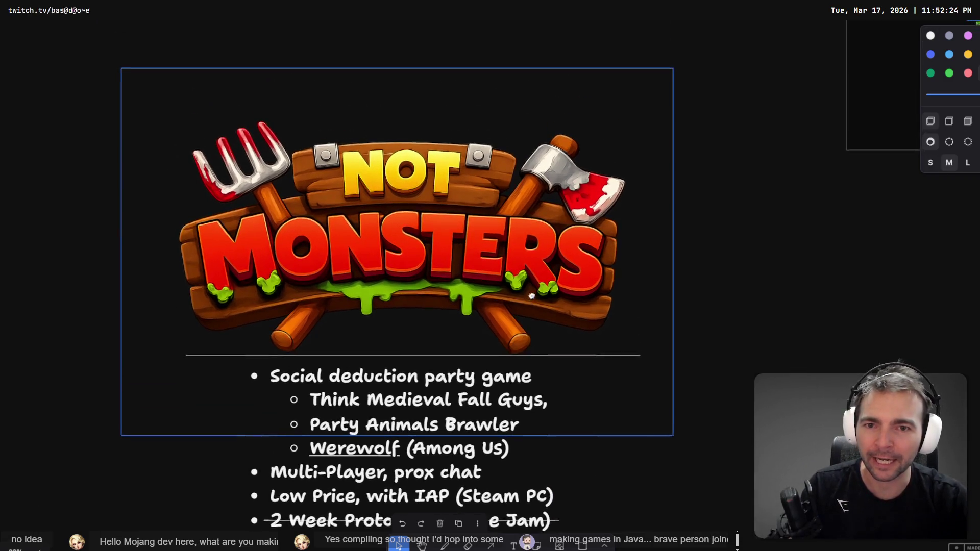
pyautogui.scroll(1, 411, 312)
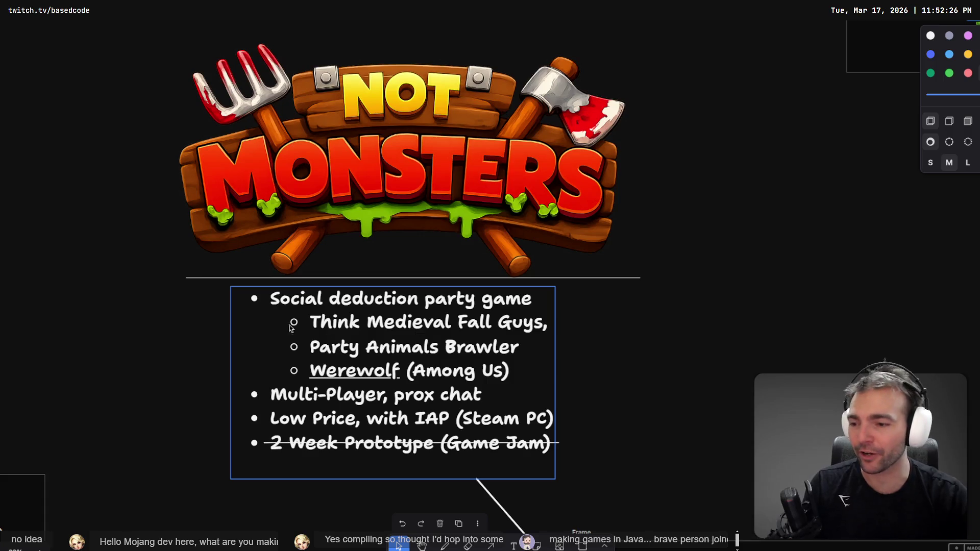
pyautogui.hotkey('alt', 'Tab')
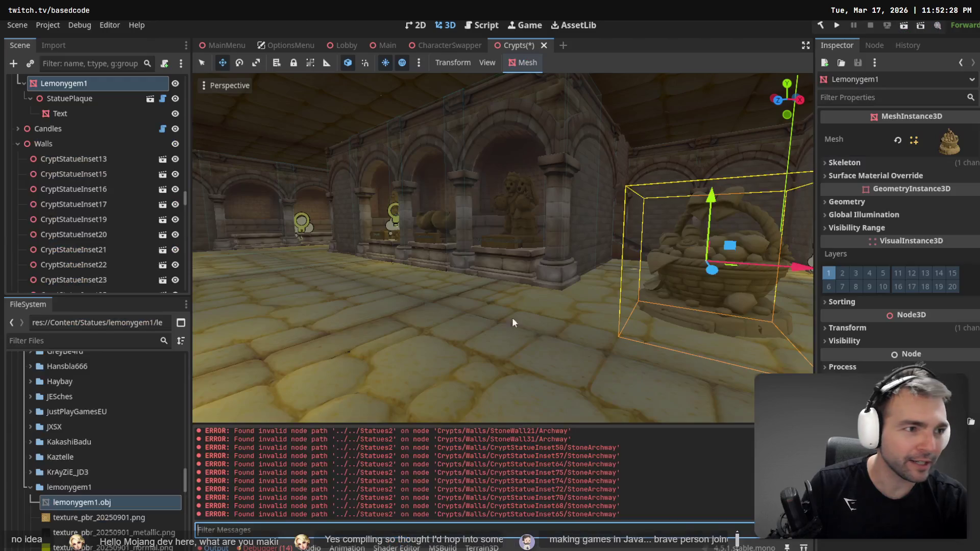
# - Switch to the MainMenu scene, then save and build the .NET project with F5
pyautogui.click(229, 47)
pyautogui.press('F5')
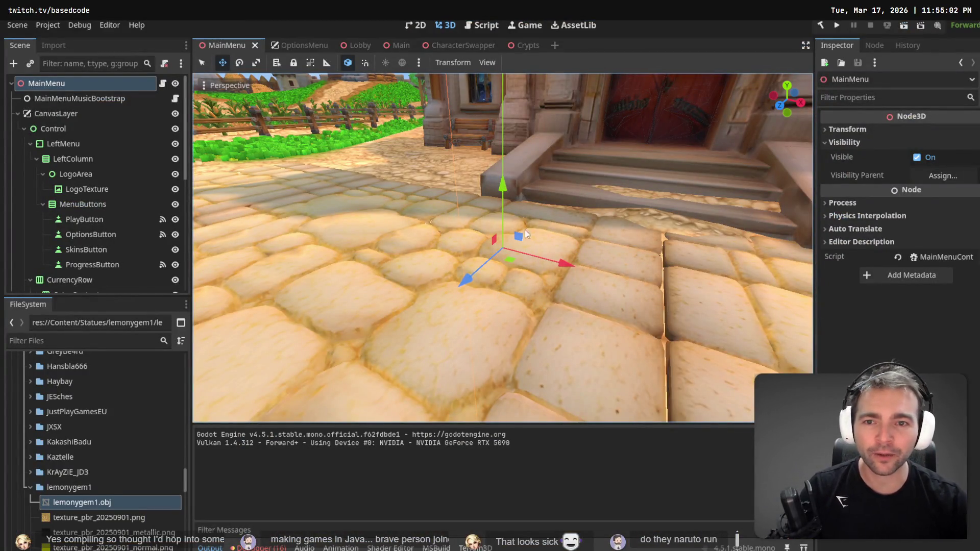
pyautogui.hotkey('alt', 'Tab')
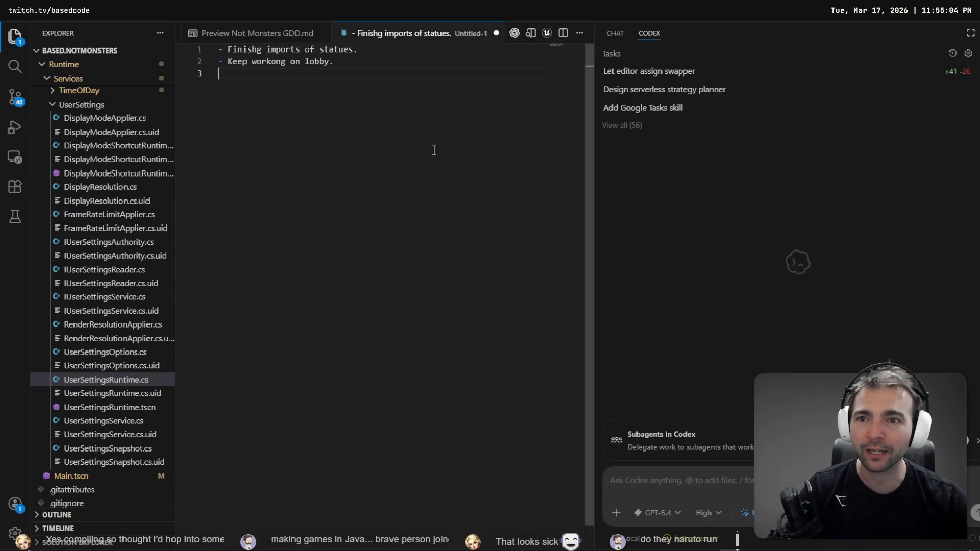
# - Close the Untitled-1 statue-import notes in VS Code, discarding them without saving
pyautogui.hotkey('ctrl', 'a')
pyautogui.middleClick(396, 37)
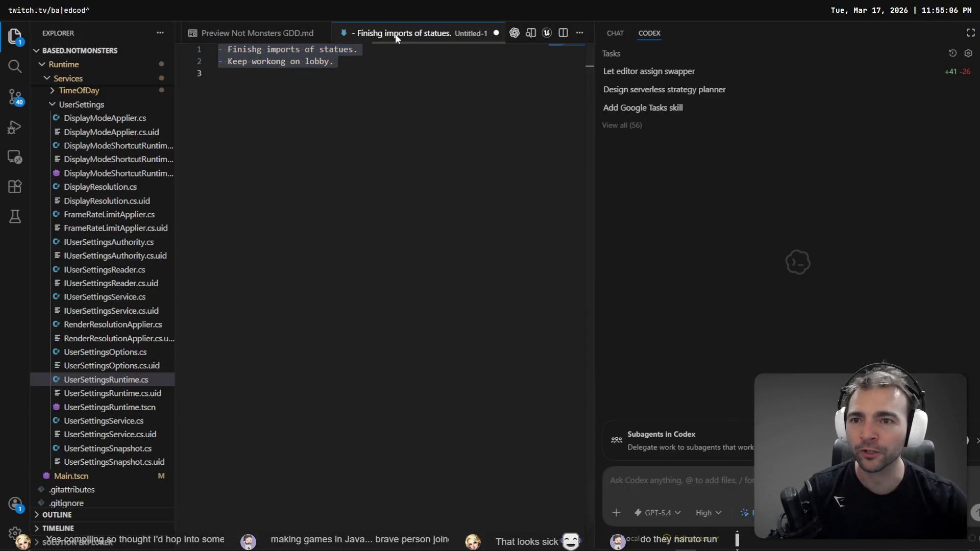
pyautogui.click(518, 296)
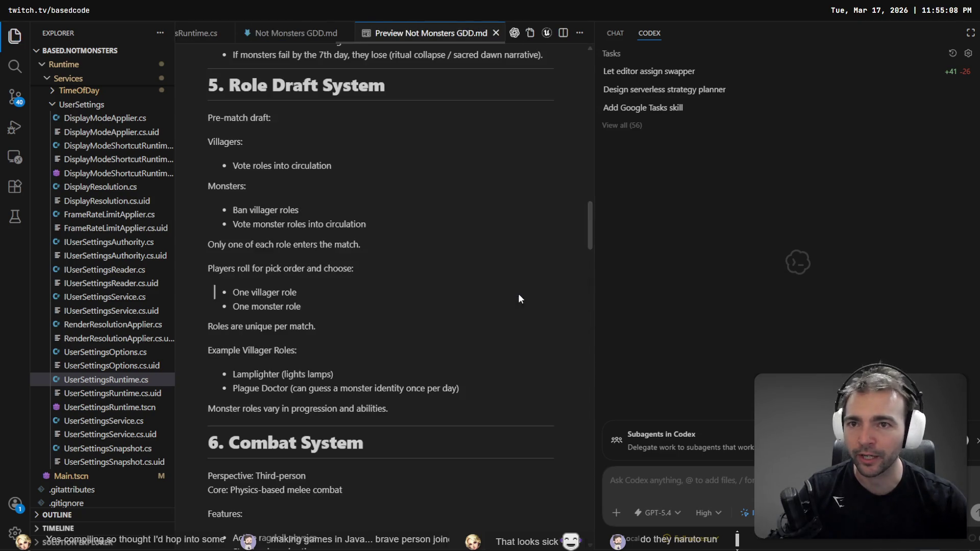
pyautogui.hotkey('alt', 'Tab')
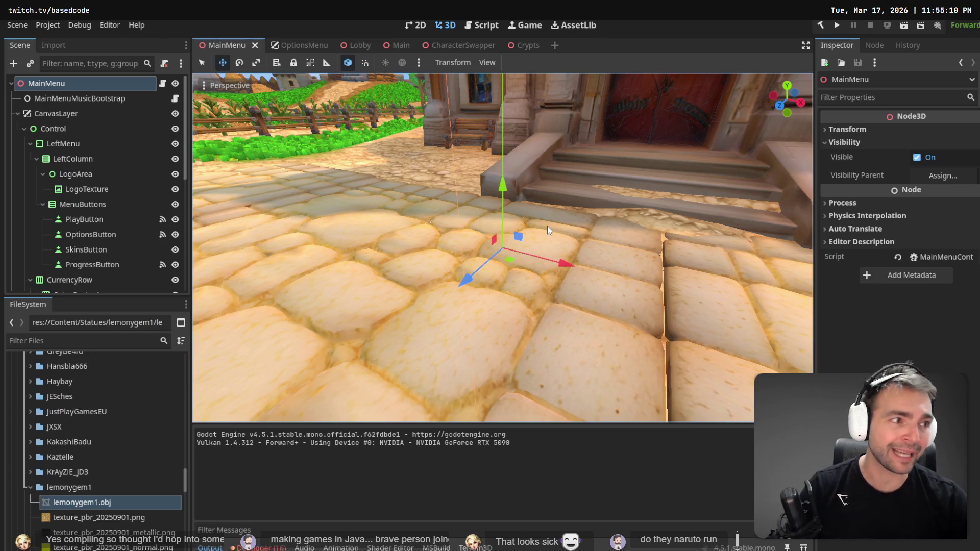
pyautogui.hotkey('alt', 'Tab')
pyautogui.scroll(-5, 567, 235)
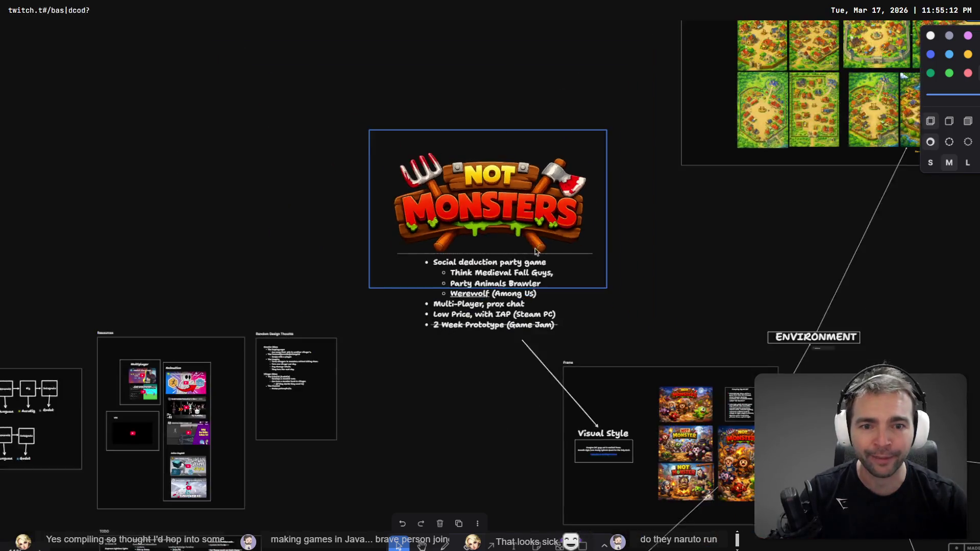
pyautogui.scroll(-10, 691, 271)
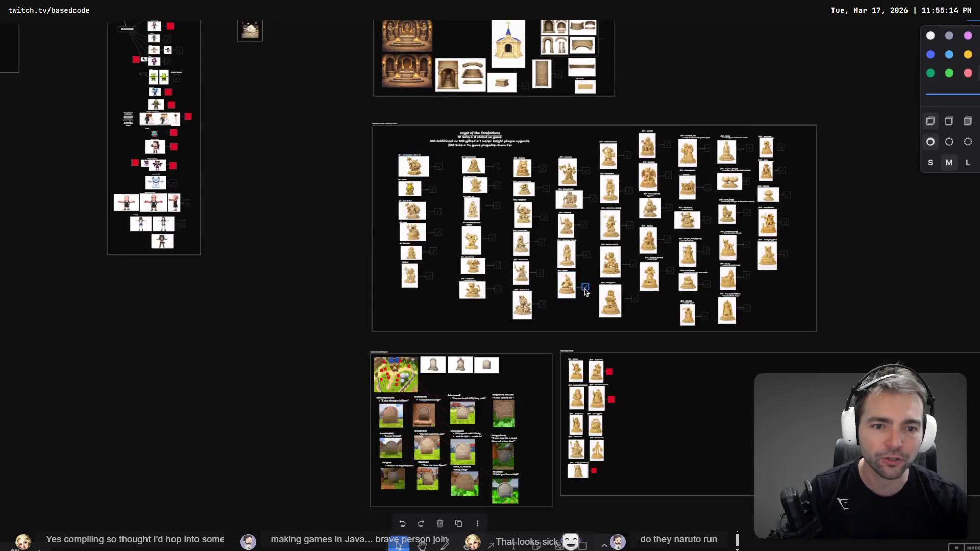
pyautogui.scroll(5, 684, 204)
pyautogui.scroll(-5, 515, 224)
pyautogui.scroll(5, 582, 286)
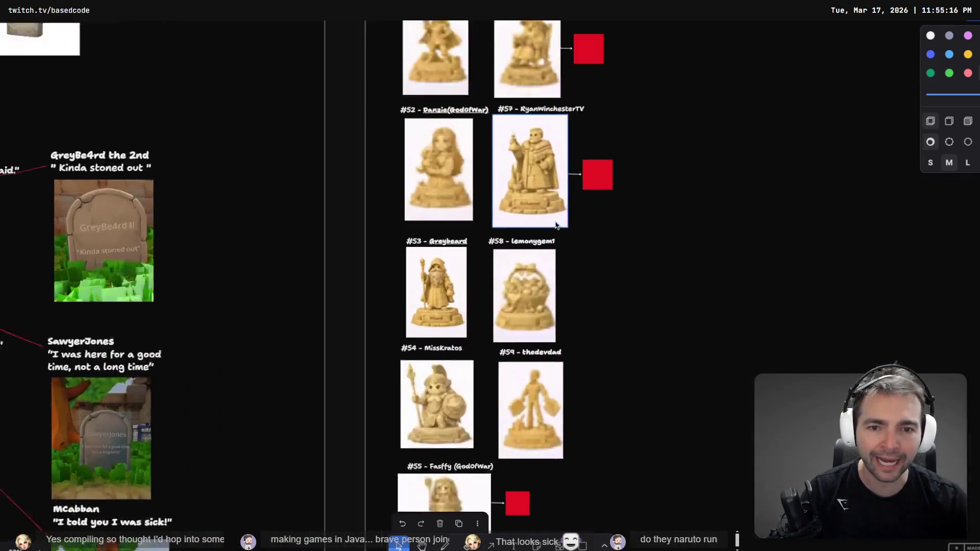
pyautogui.scroll(-3, 586, 203)
pyautogui.scroll(3, 573, 326)
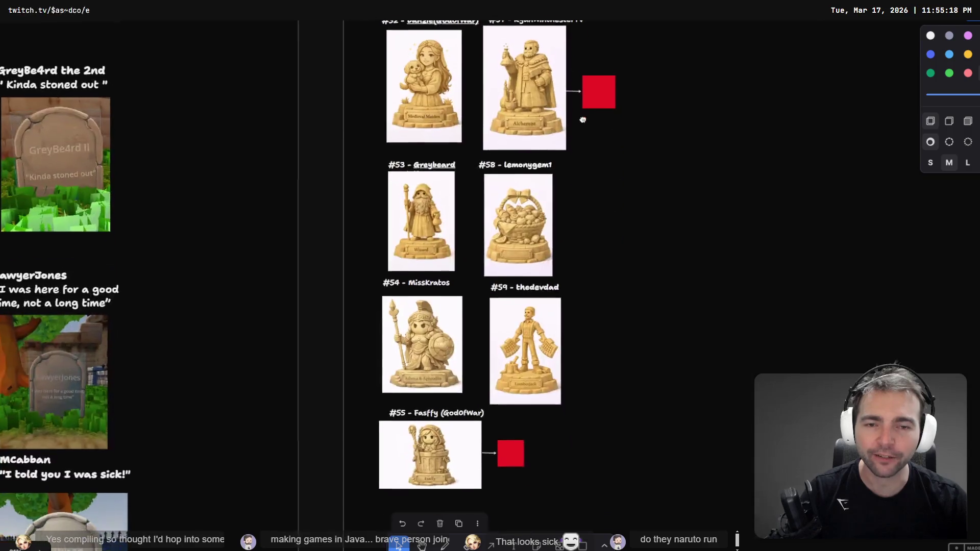
pyautogui.scroll(2, 587, 206)
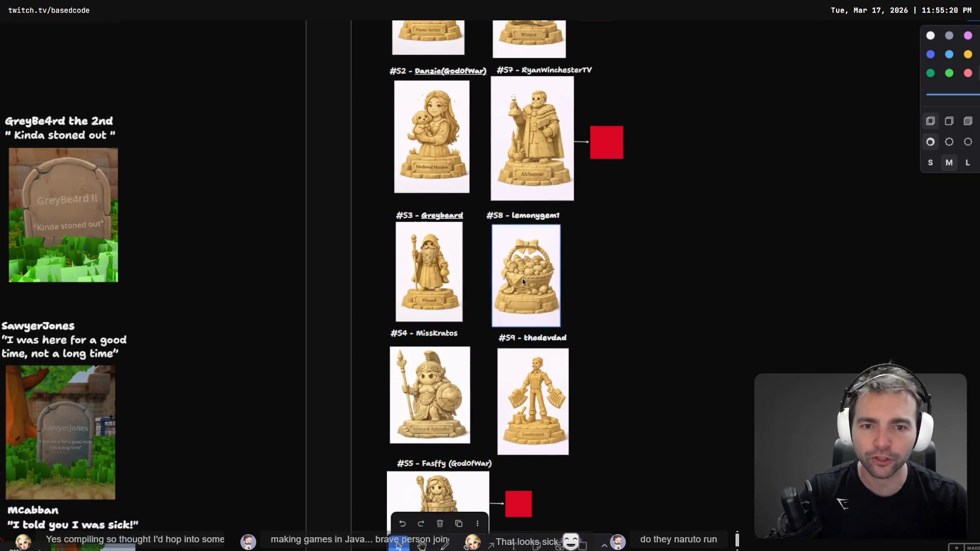
pyautogui.click(522, 255)
pyautogui.scroll(5, 523, 255)
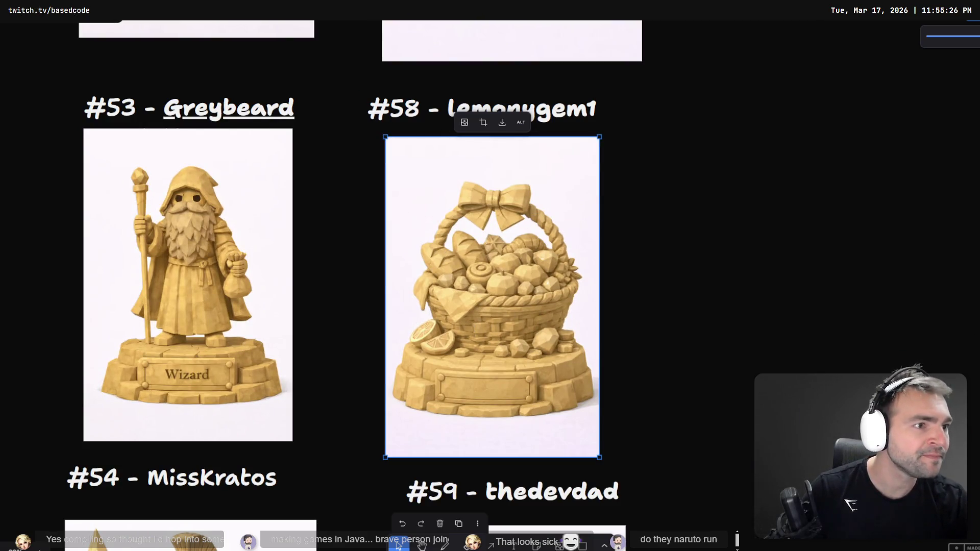
pyautogui.hotkey('alt', 'Tab')
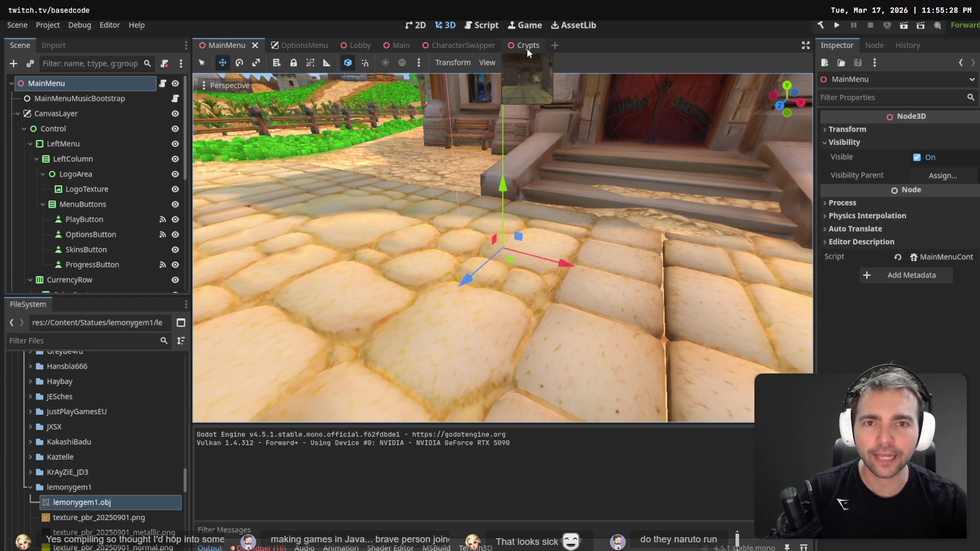
# - Open the Crypts scene and zoom the viewport toward the statue
pyautogui.click(527, 48)
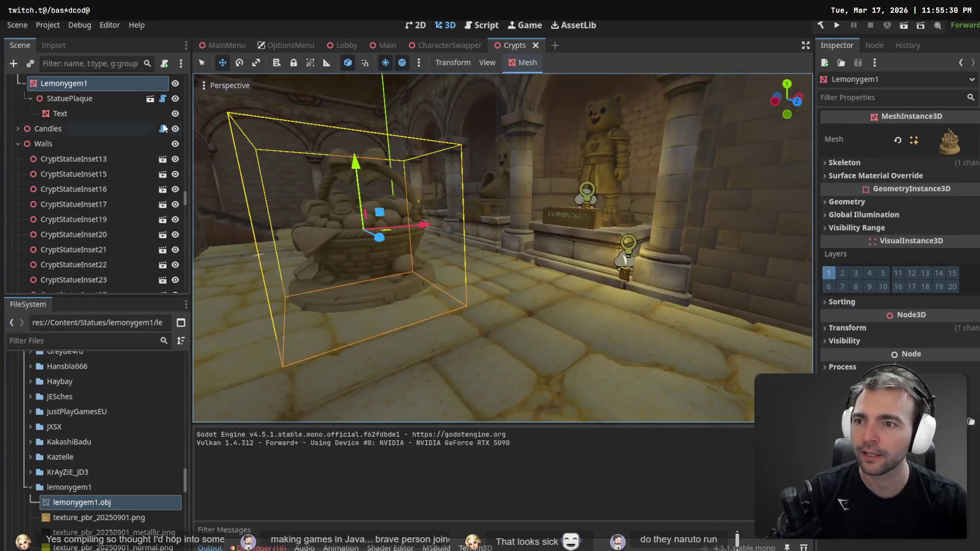
pyautogui.scroll(3, 98, 140)
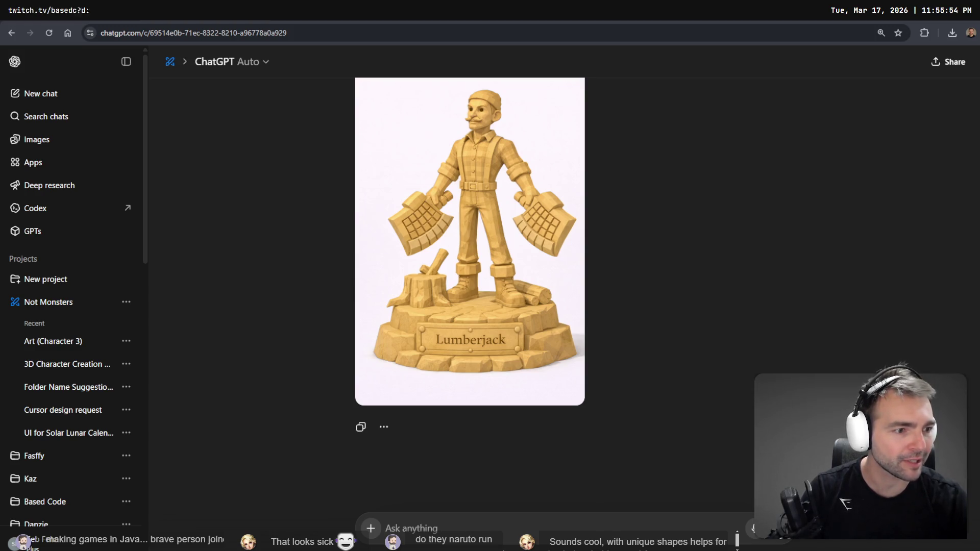
pyautogui.hotkey('alt', 'Tab')
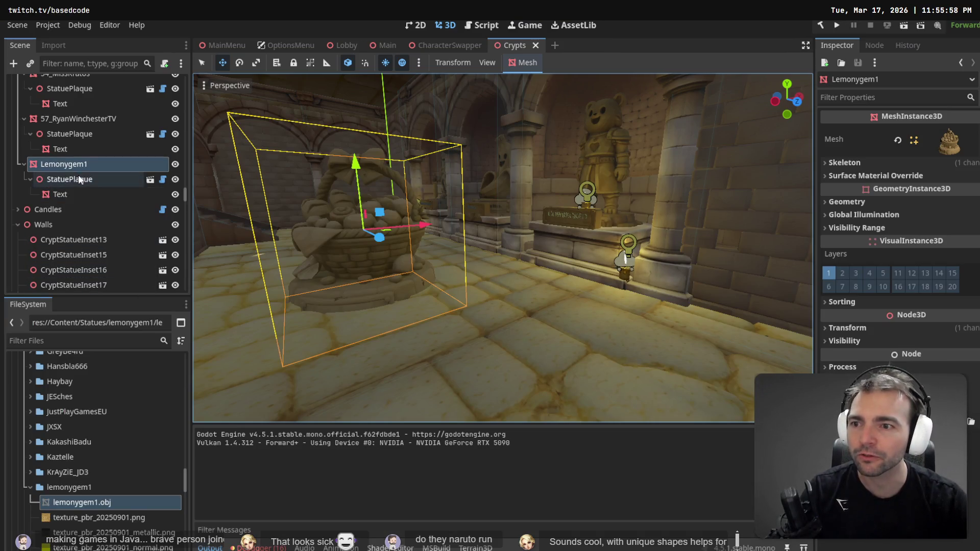
# - Inspect the StatuePlaque, then the Lemonygem1 statue mesh, in the Scene dock
pyautogui.click(66, 182)
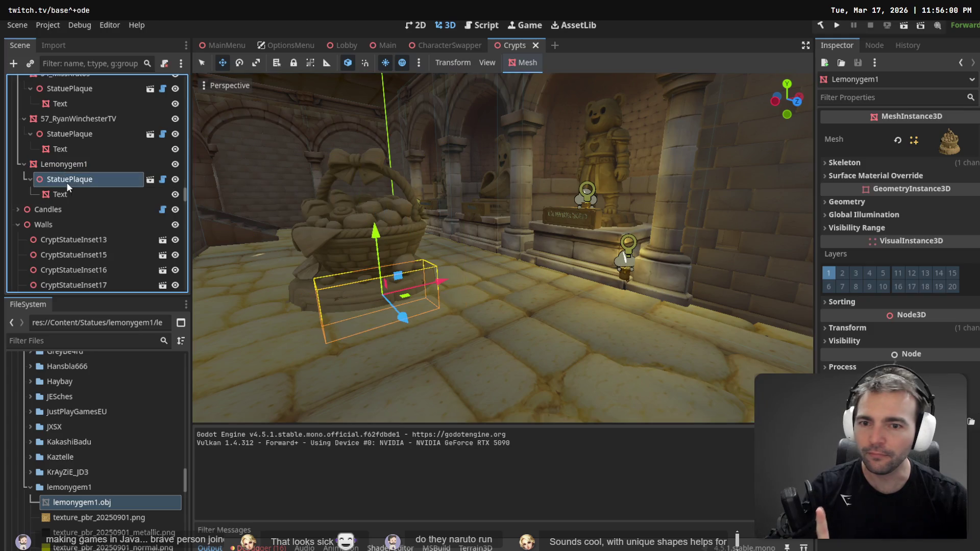
pyautogui.scroll(5, 409, 283)
pyautogui.scroll(-4, 409, 283)
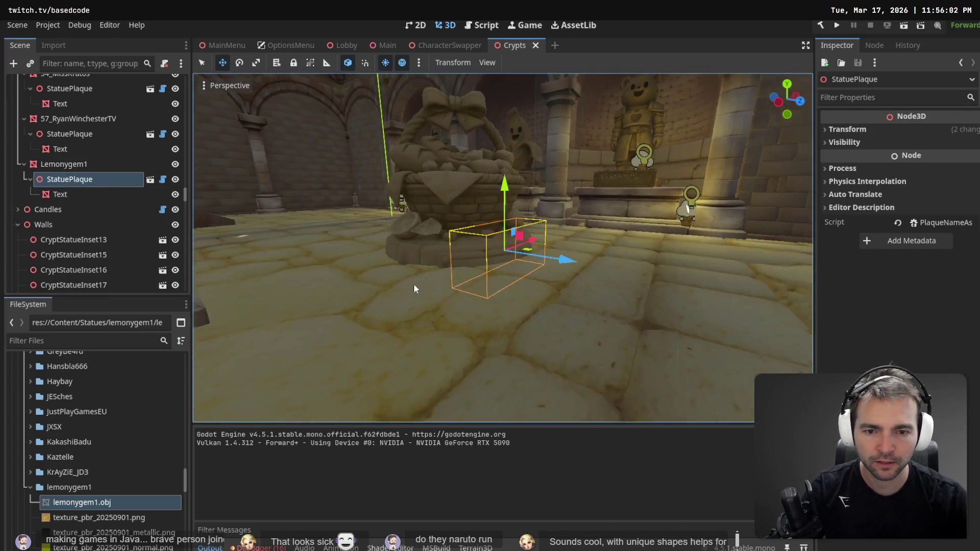
pyautogui.scroll(3, 443, 202)
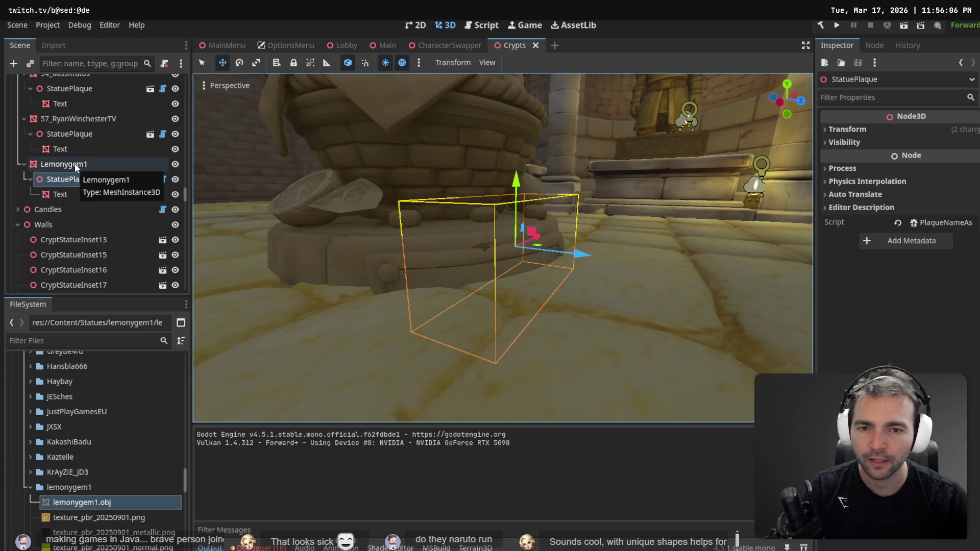
pyautogui.click(75, 163)
pyautogui.hotkey('alt', 'Tab')
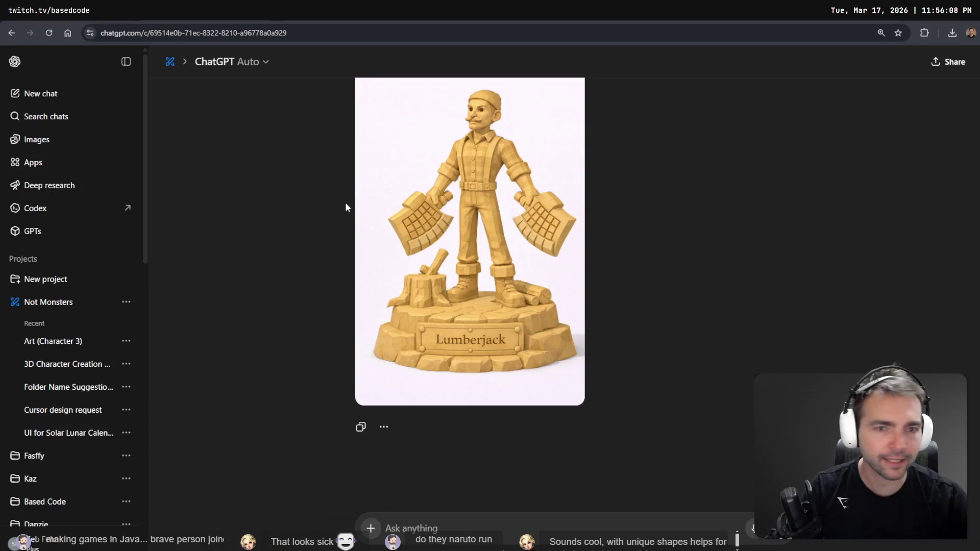
pyautogui.hotkey('alt', 'Tab')
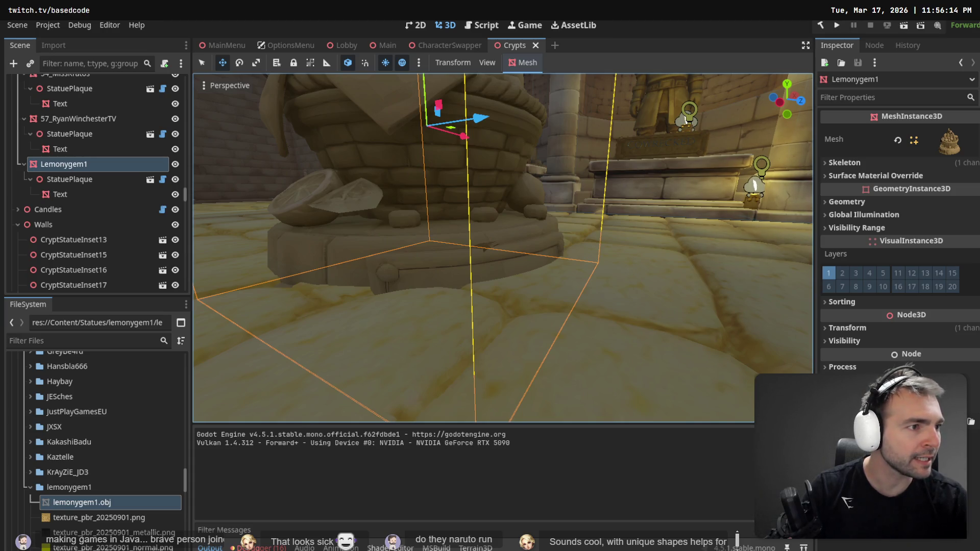
pyautogui.hotkey('alt', 'Tab')
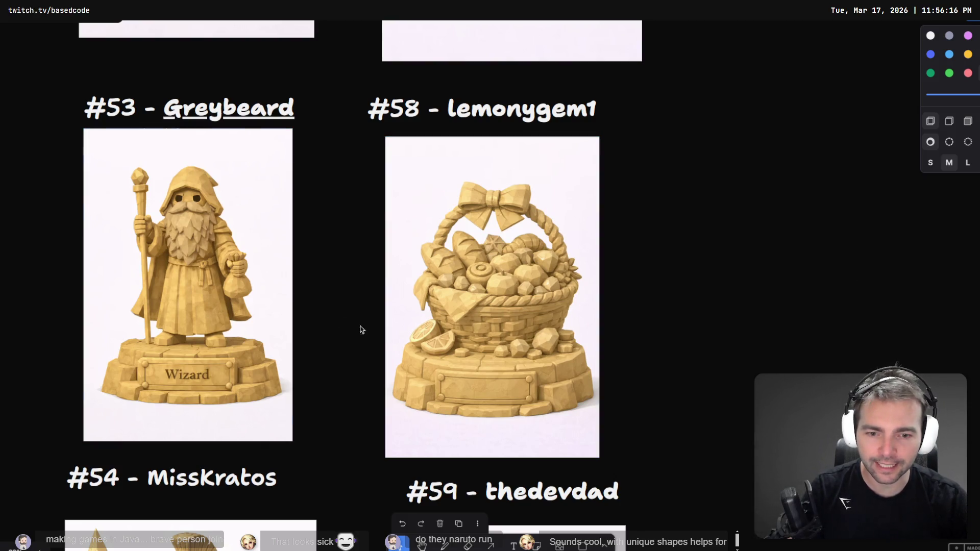
pyautogui.click(422, 129)
pyautogui.doubleClick(403, 108)
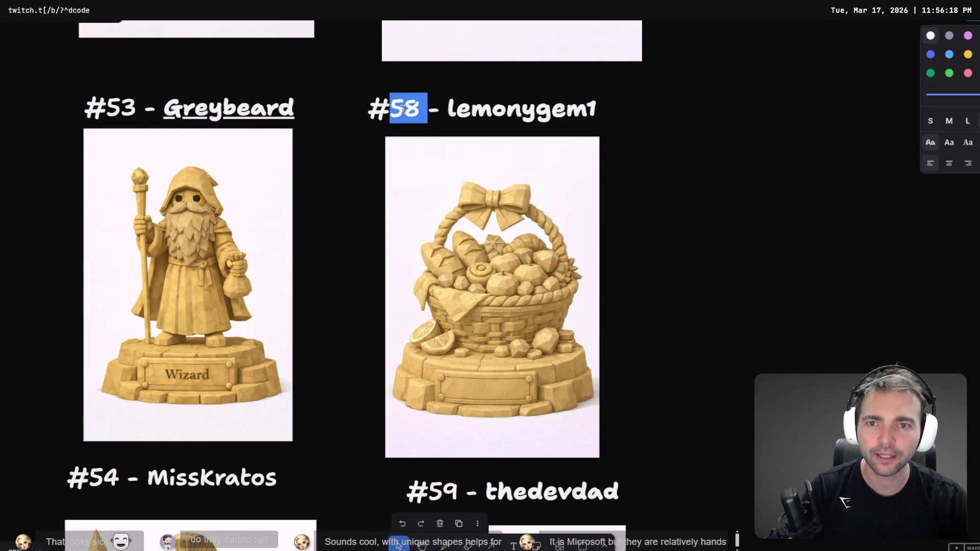
pyautogui.hotkey('alt', 'Tab')
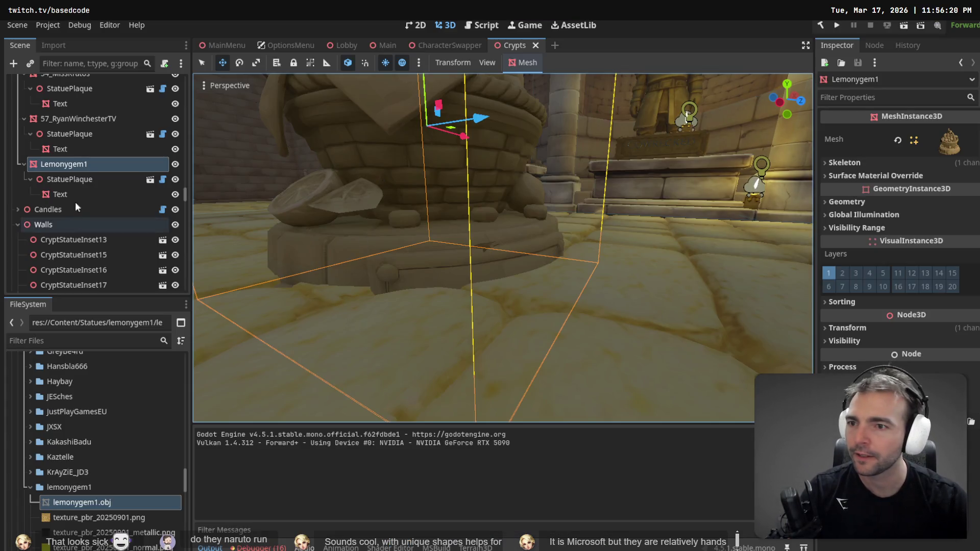
# - Rename the Lemonygem1 node to 58_Lemonygem1 and select the Statues parent node
pyautogui.doubleClick(81, 164)
pyautogui.write('58_')
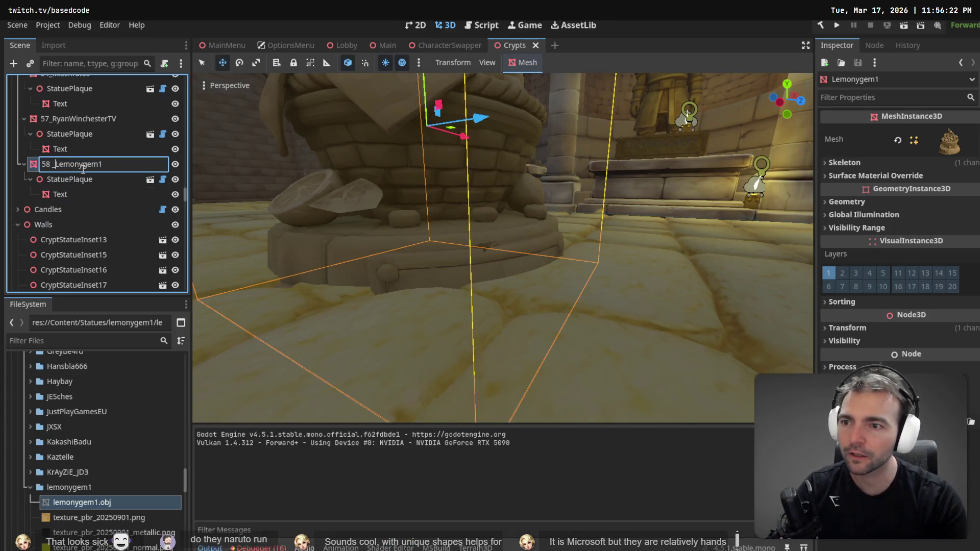
pyautogui.press('Return')
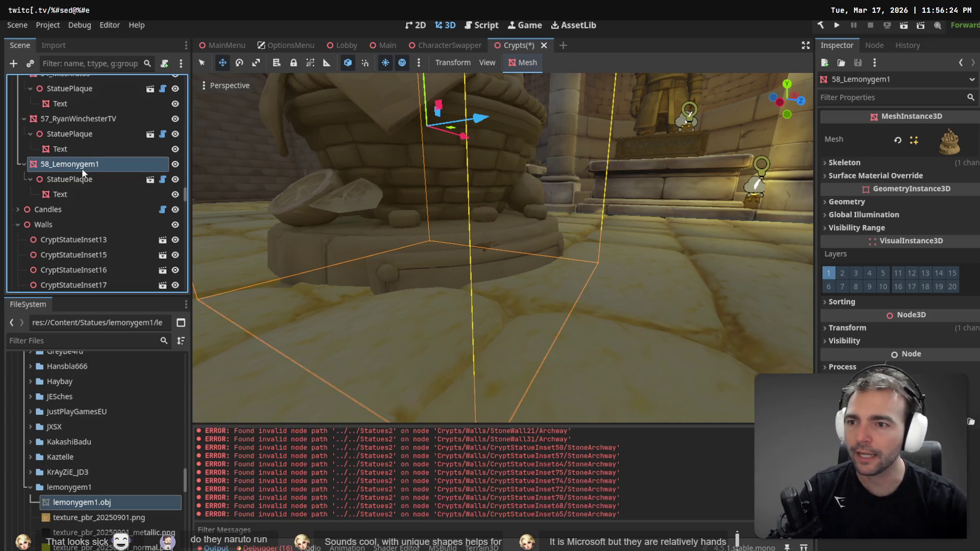
pyautogui.moveTo(185, 199); pyautogui.dragTo(184, 82)
pyautogui.click(77, 99)
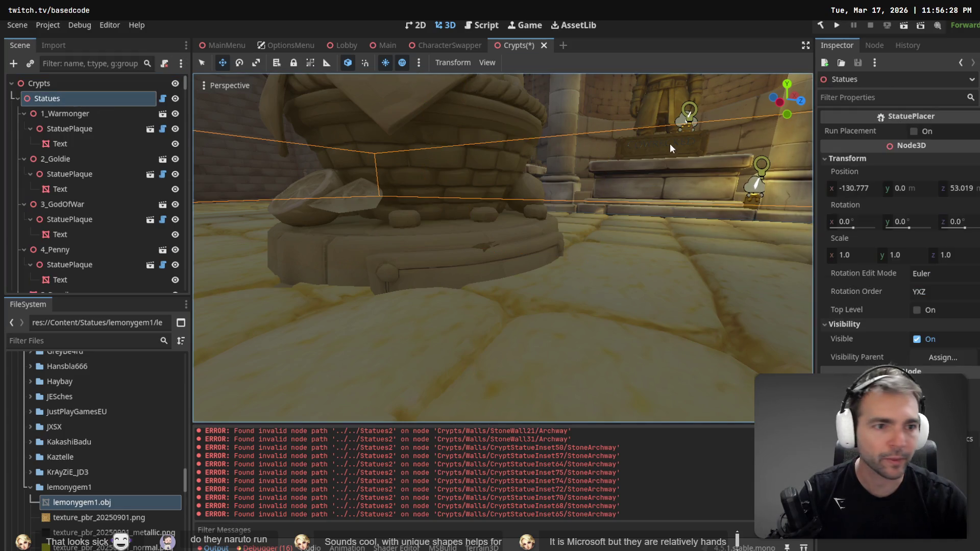
# - Run statue placement, frame 58_Lemonygem1 in the viewport, and show lemonygem1.obj import settings
pyautogui.click(913, 132)
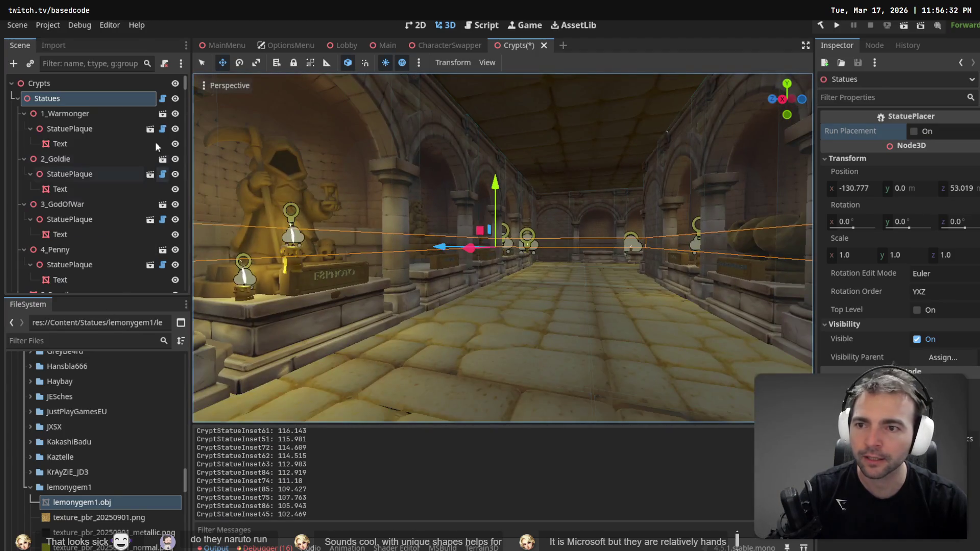
pyautogui.moveTo(187, 82)
pyautogui.mouseDown()
pyautogui.moveTo(181, 213)
pyautogui.moveTo(180, 191)
pyautogui.mouseUp()
pyautogui.click(78, 217)
pyautogui.press('f')
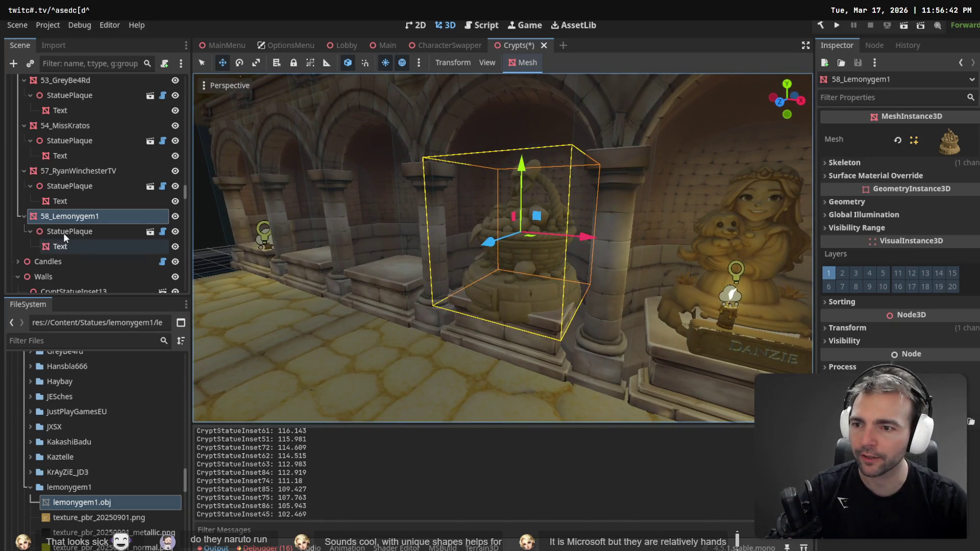
pyautogui.click(55, 45)
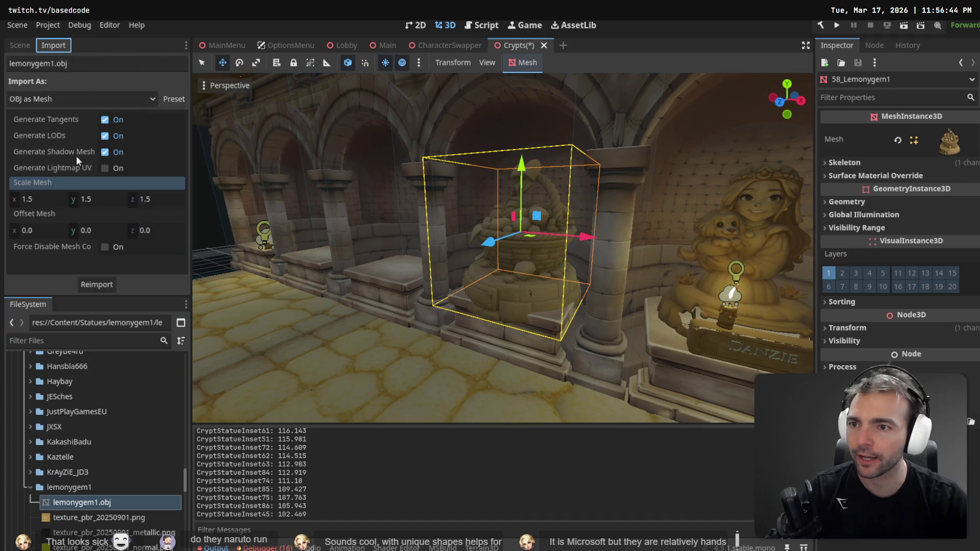
# - Set the lemonygem1 mesh scale to 1.1 on X, Y and Z and reimport
pyautogui.click(56, 200)
pyautogui.write('.')
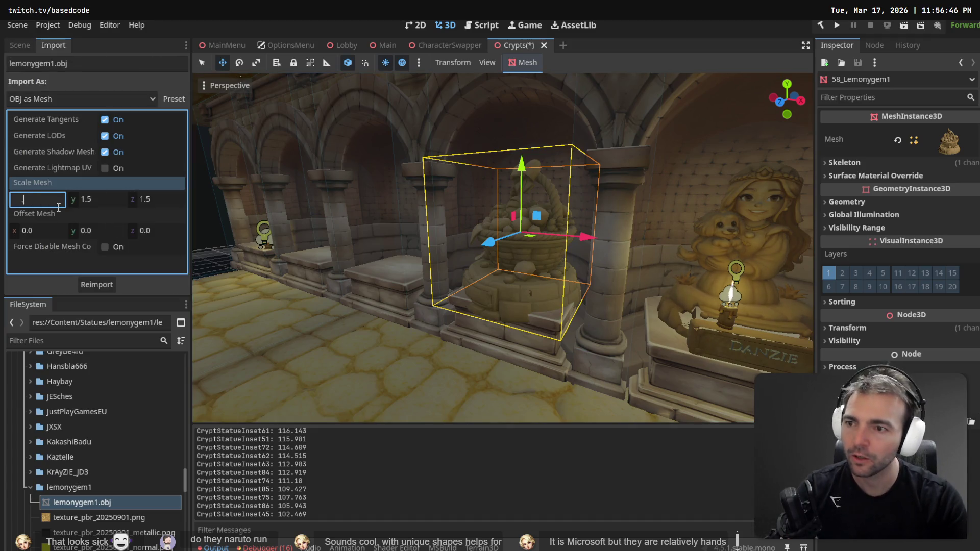
pyautogui.press('Tab')
pyautogui.write('1.1')
pyautogui.press('Tab')
pyautogui.write('1.1')
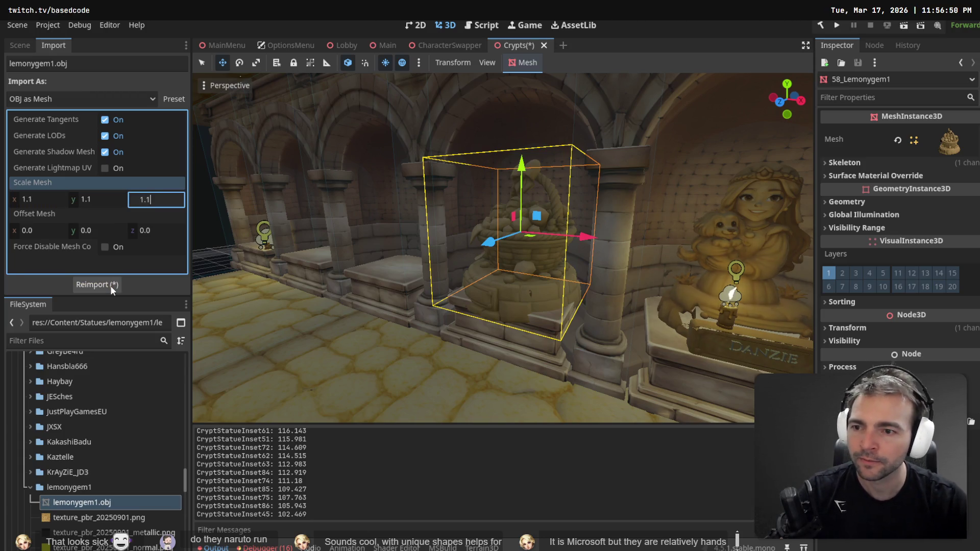
pyautogui.click(110, 286)
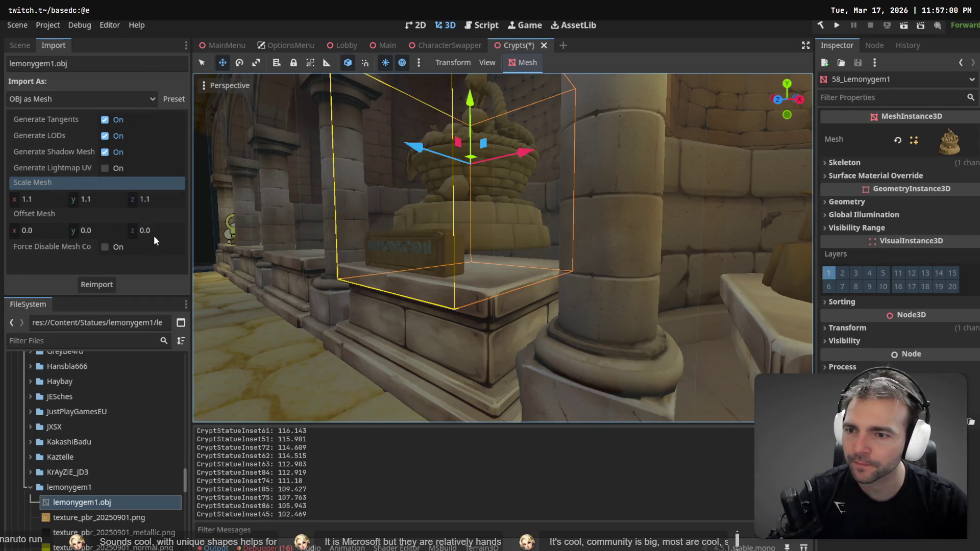
# - Lower the mesh Y offset to -0.1, then -0.2, reimporting each time
pyautogui.click(108, 233)
pyautogui.write('-0.1')
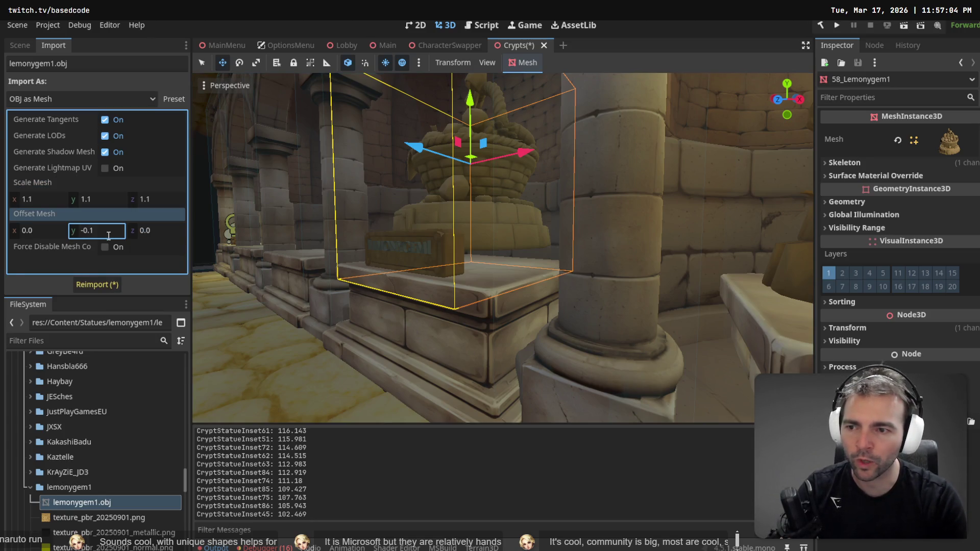
pyautogui.click(94, 286)
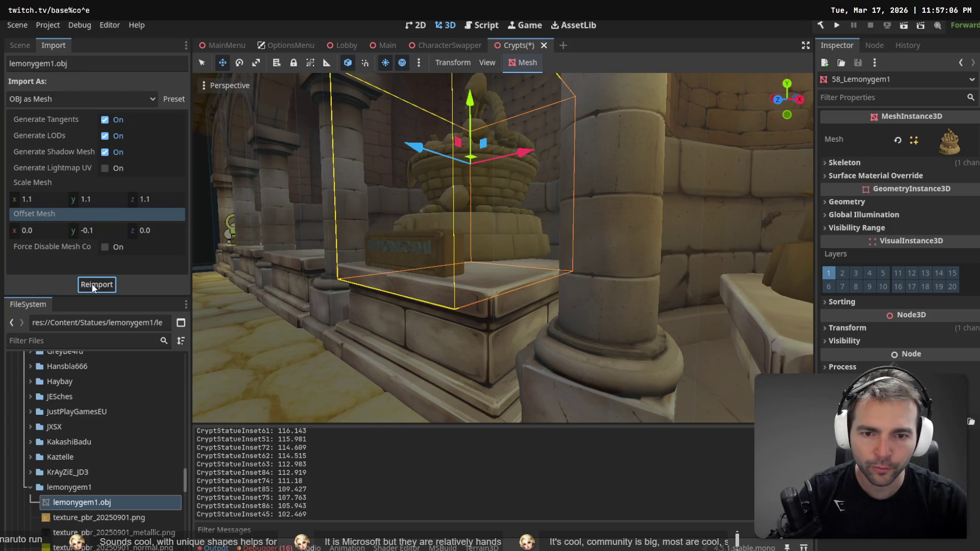
pyautogui.click(100, 230)
pyautogui.write('-0.2')
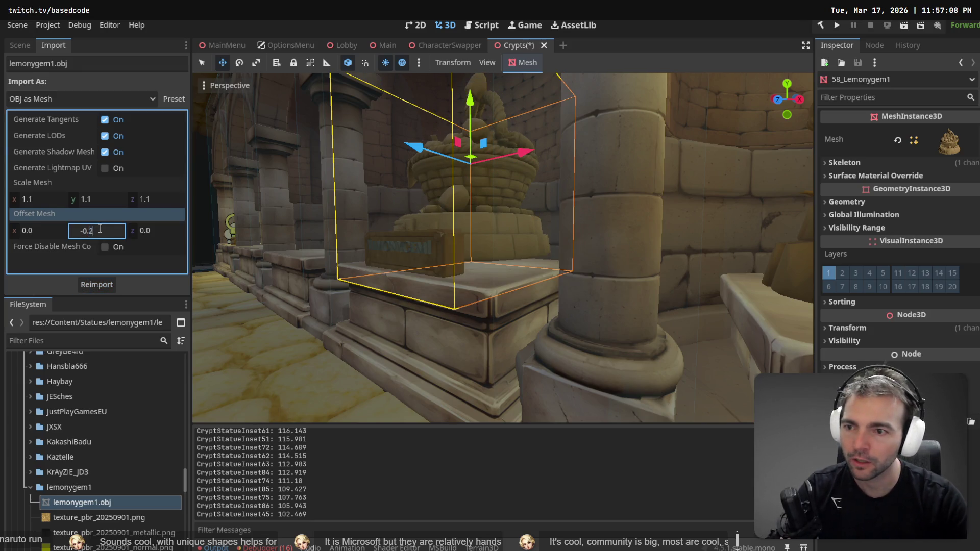
pyautogui.click(88, 284)
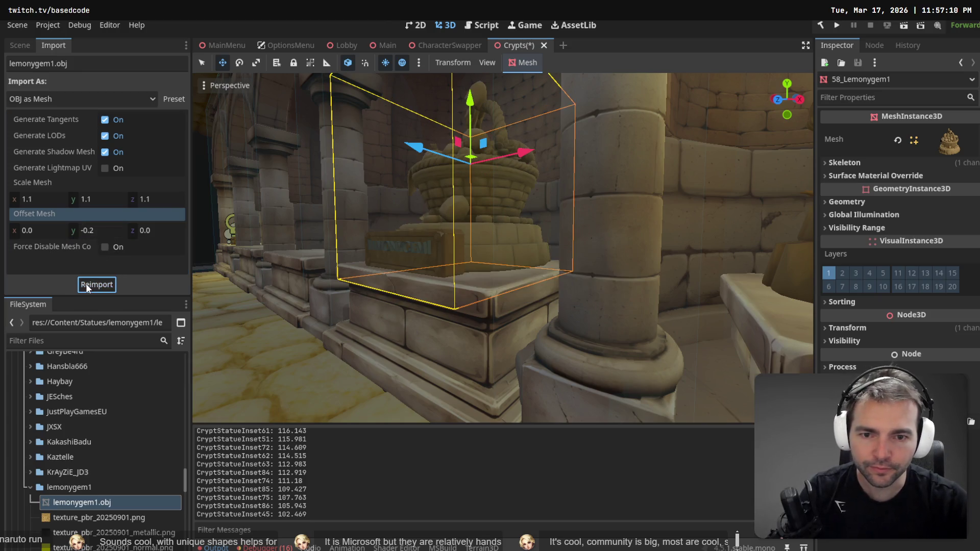
pyautogui.press('w')
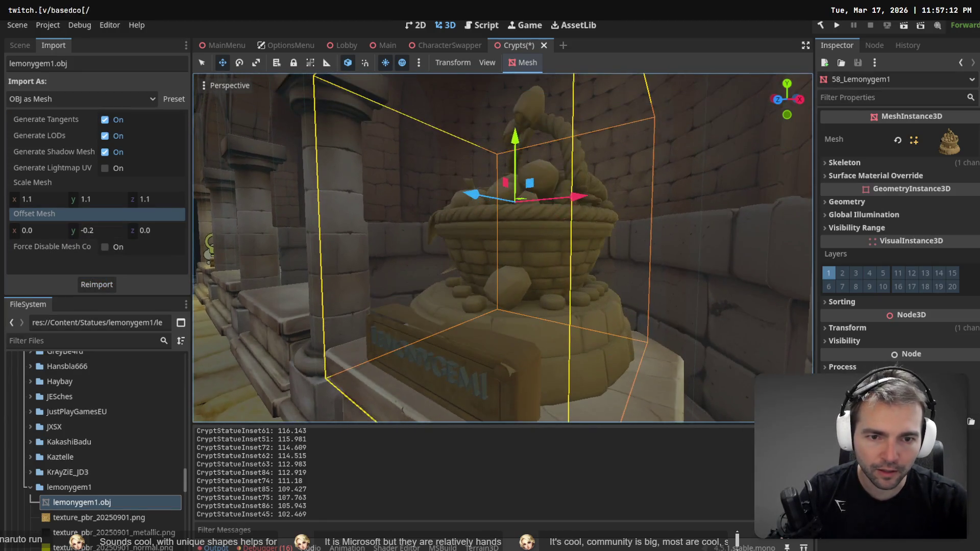
pyautogui.press('w')
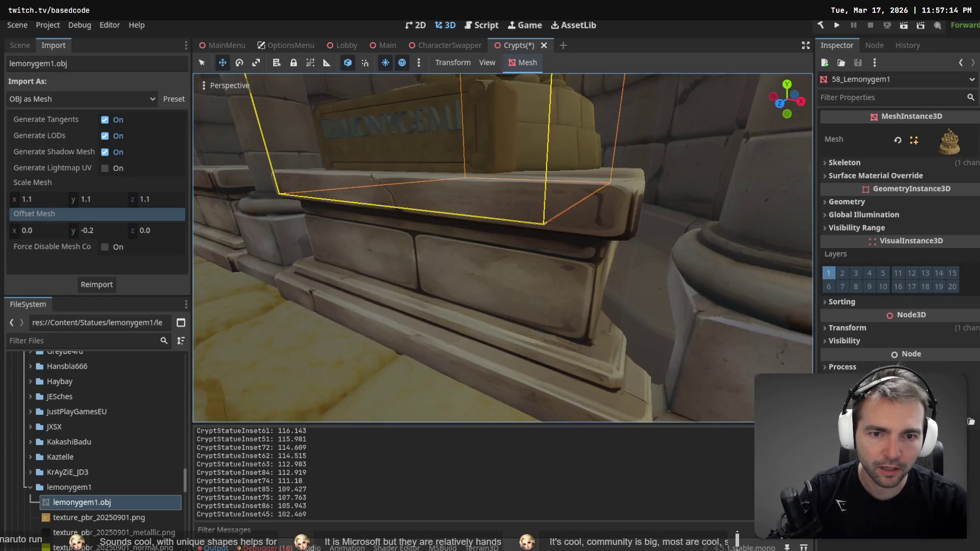
pyautogui.press('s')
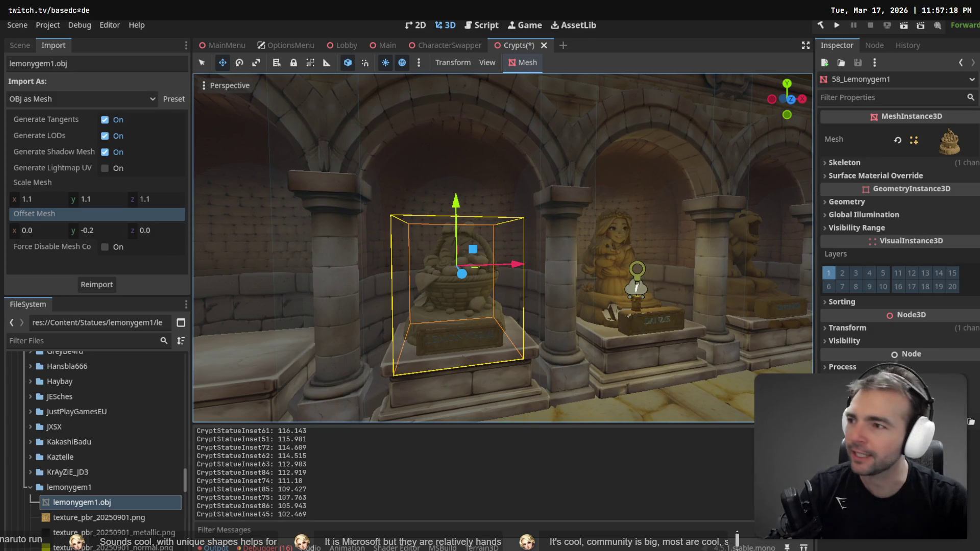
pyautogui.rightClick(564, 277)
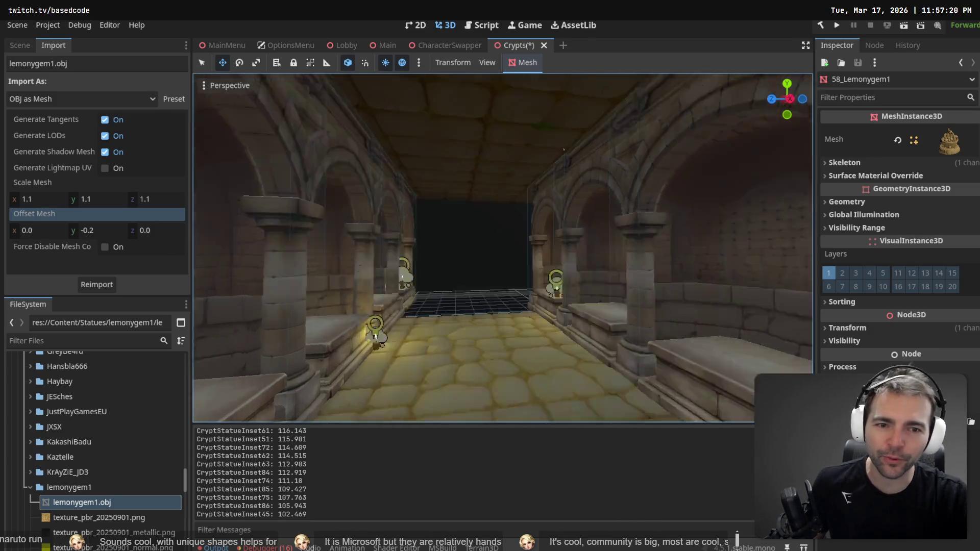
pyautogui.press('w')
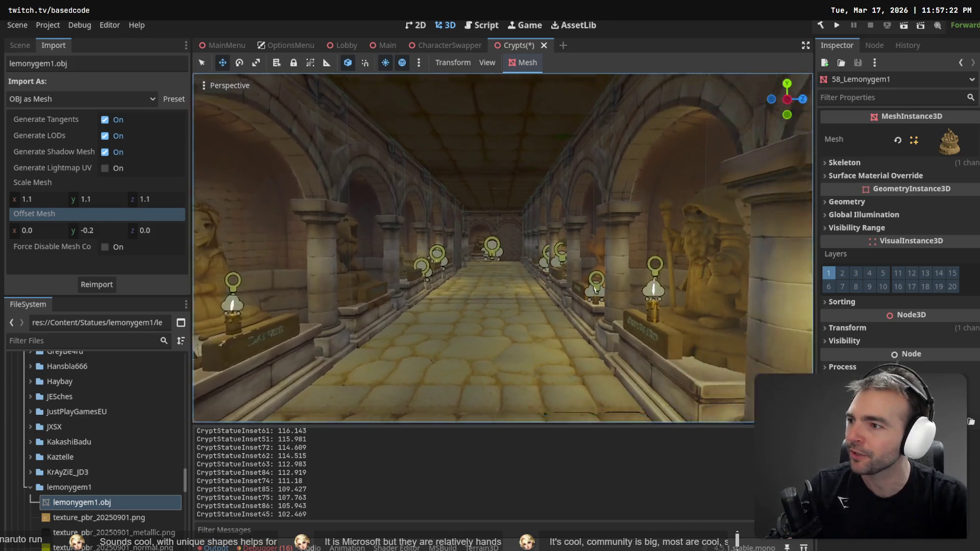
pyautogui.press('s')
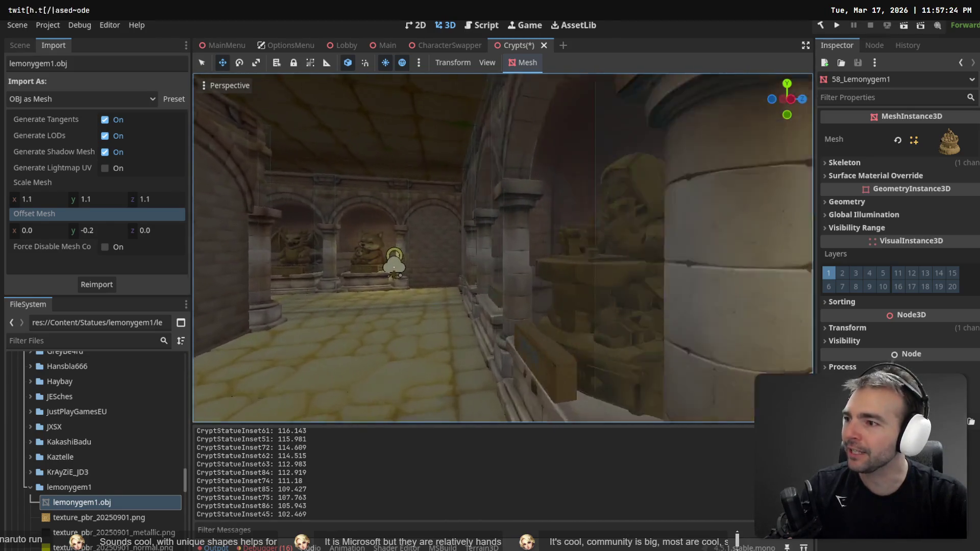
pyautogui.press('a')
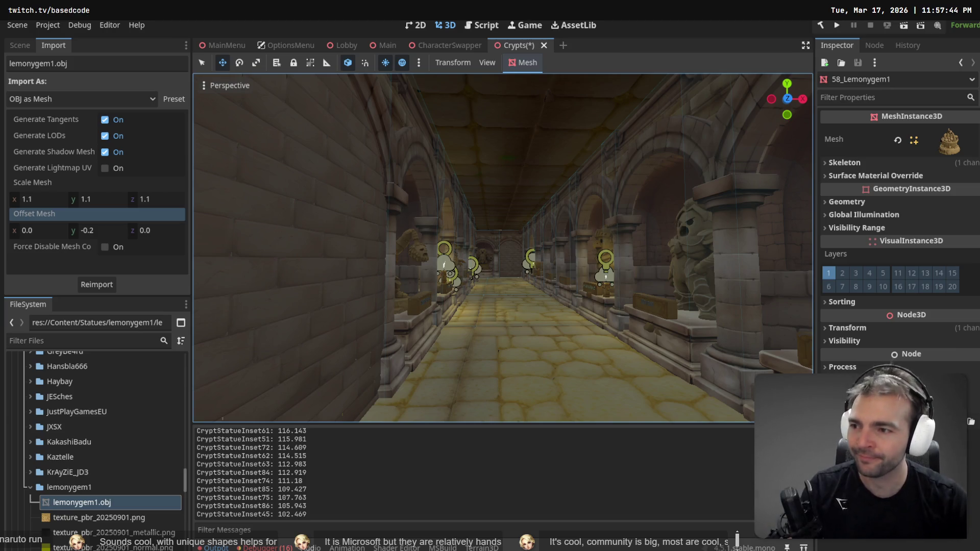
pyautogui.moveTo(258, 173)
pyautogui.mouseDown()
pyautogui.moveTo(286, 176)
pyautogui.moveTo(245, 179)
pyautogui.moveTo(306, 176)
pyautogui.moveTo(225, 176)
pyautogui.mouseUp()
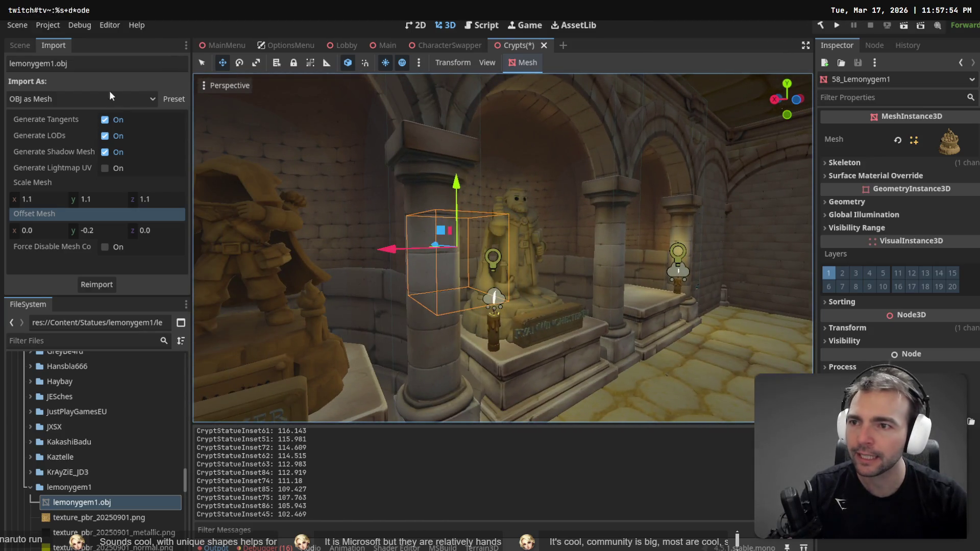
pyautogui.click(20, 45)
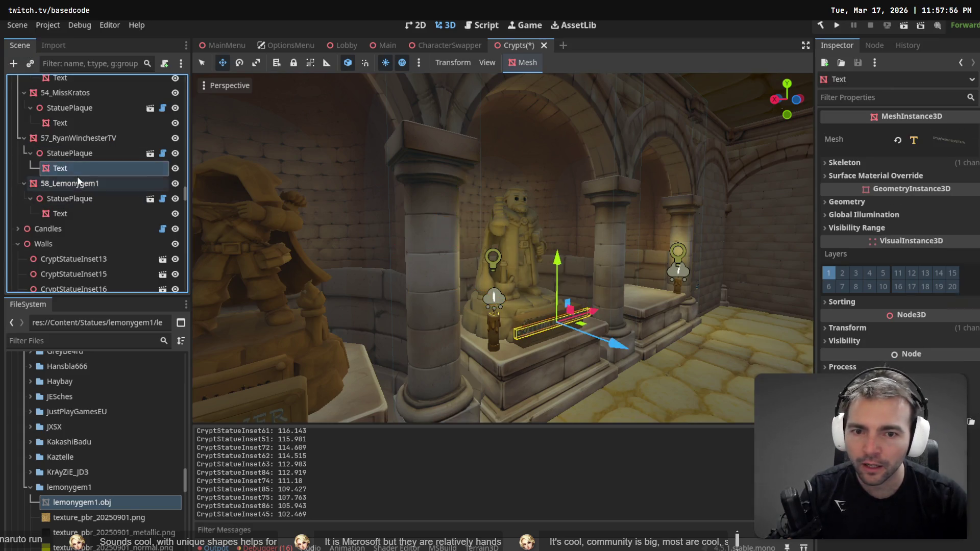
# - Fly the camera from the Lemonygem1 statue around the crypt to the brick wall and pillar
pyautogui.press('f')
pyautogui.press('s')
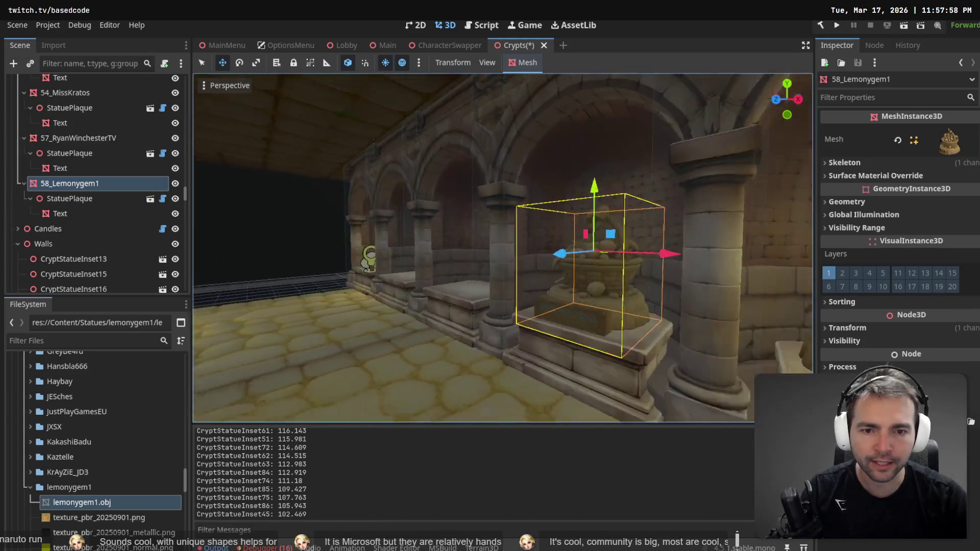
pyautogui.press('w')
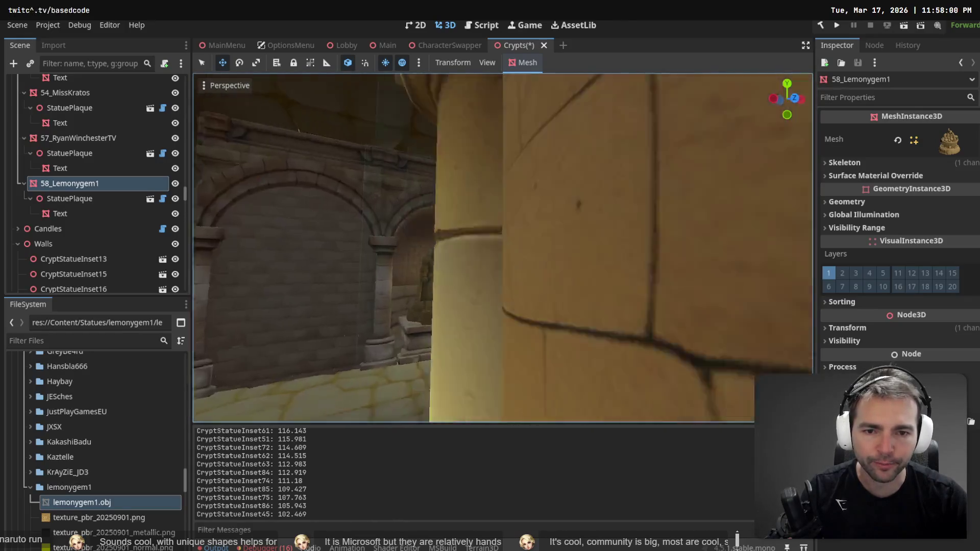
pyautogui.press('w')
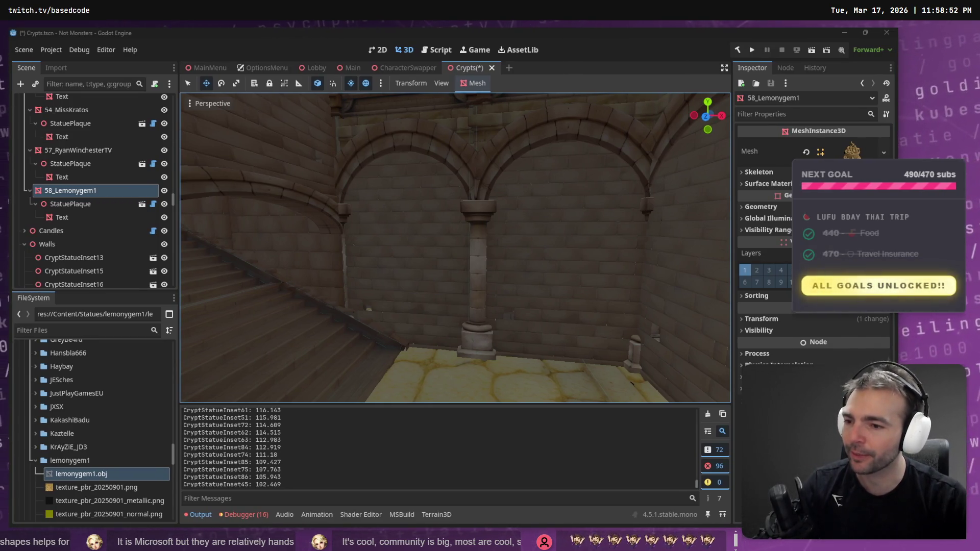
# - Select the stone stairs, swing the view toward the staircase, and save the Crypts scene
pyautogui.click(280, 322)
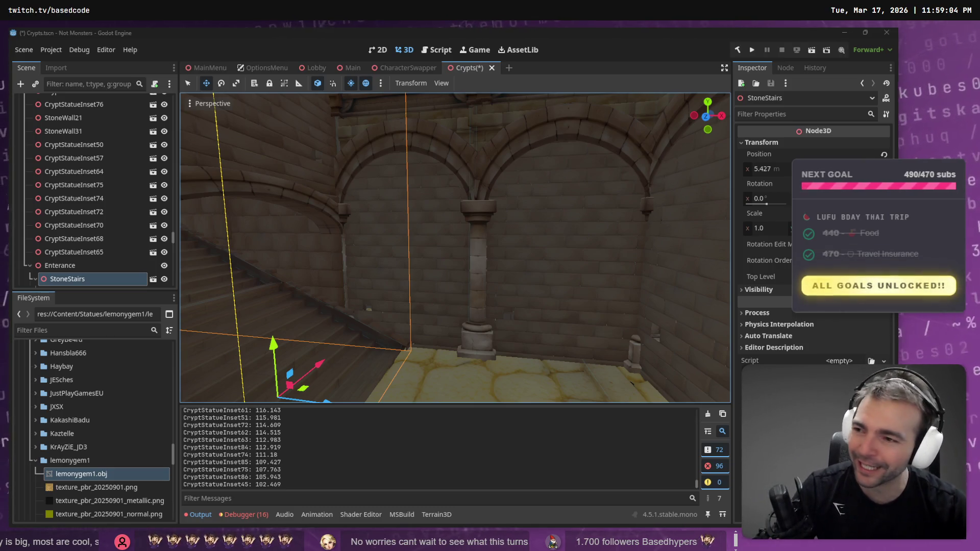
pyautogui.moveTo(321, 196)
pyautogui.mouseDown()
pyautogui.moveTo(281, 174)
pyautogui.moveTo(367, 202)
pyautogui.mouseUp()
pyautogui.hotkey('ctrl', 's')
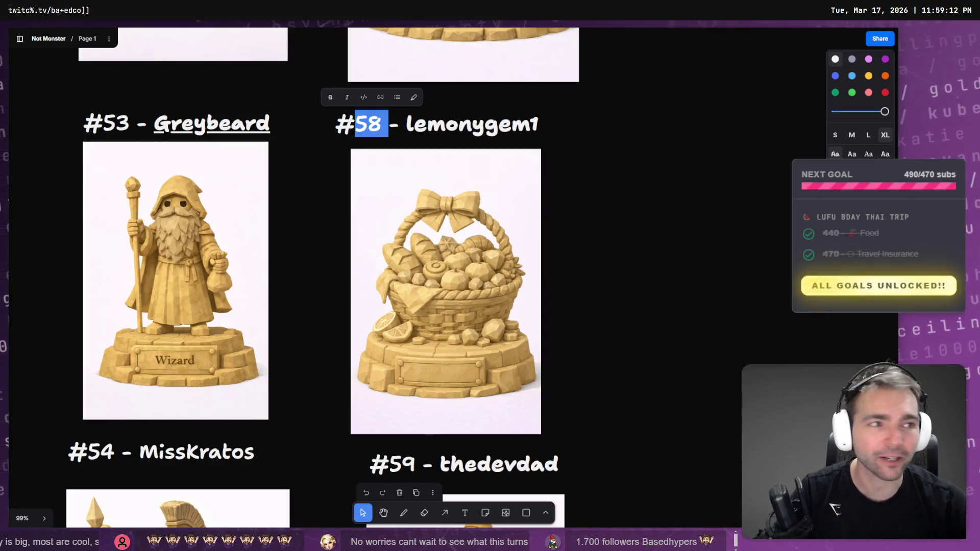
# - Glance at ChatGPT's Lumberjack statue image, then return to Godot's Crypts scene
pyautogui.hotkey('alt', 'Tab')
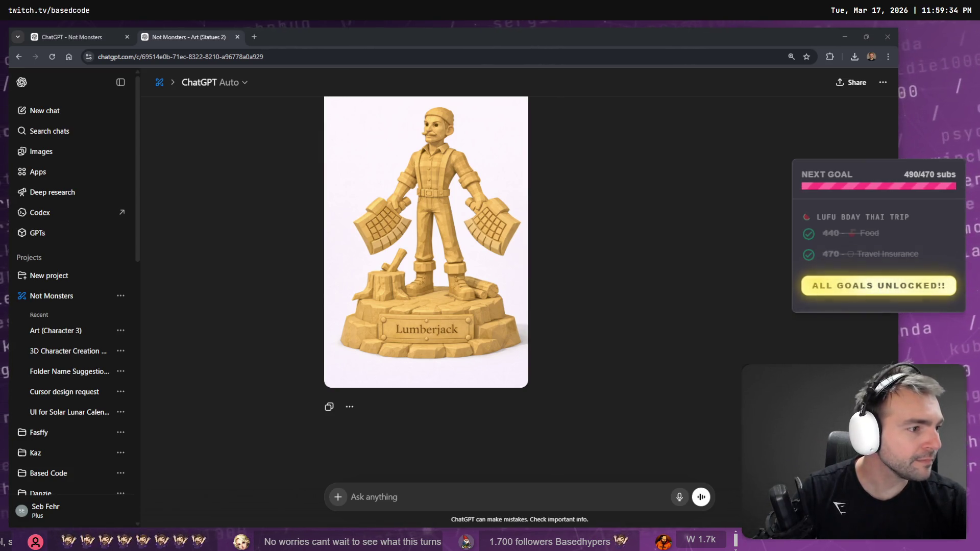
pyautogui.click(613, 220)
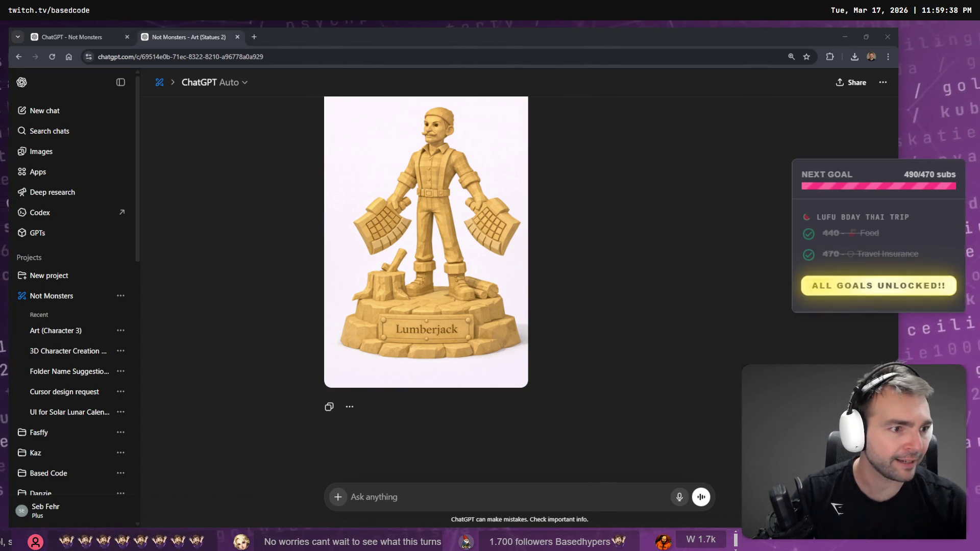
pyautogui.hotkey('alt', 'Tab')
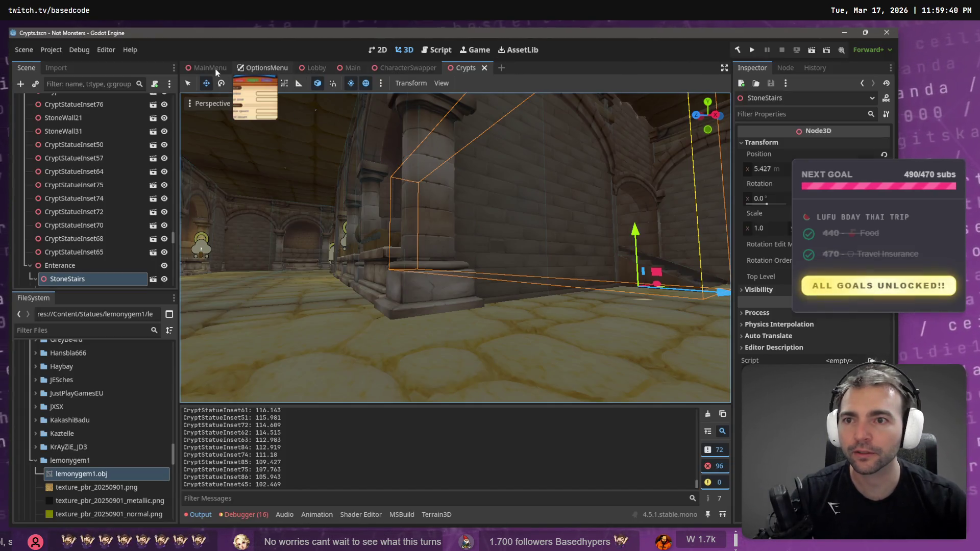
# - Switch to the Lobby scene and close the OptionsMenu scene tab
pyautogui.click(317, 68)
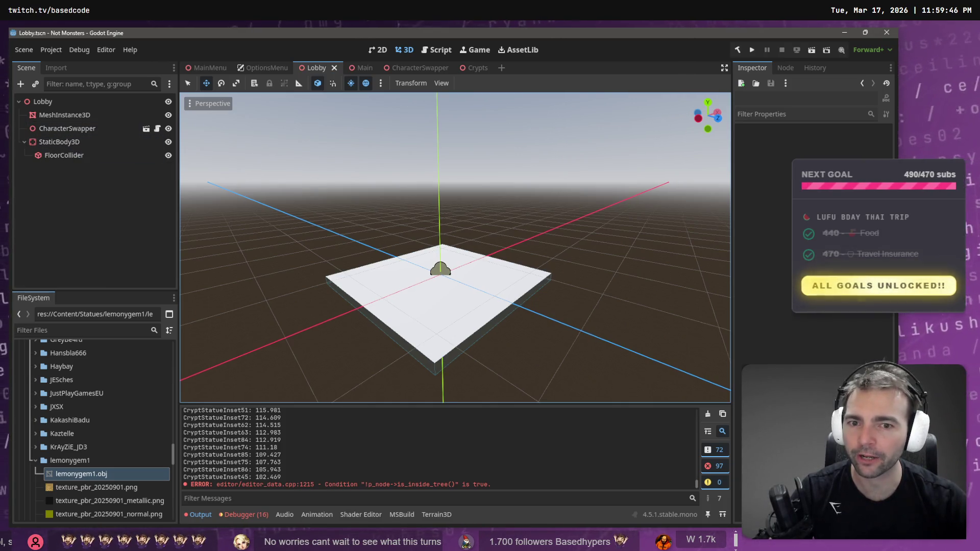
pyautogui.press('w')
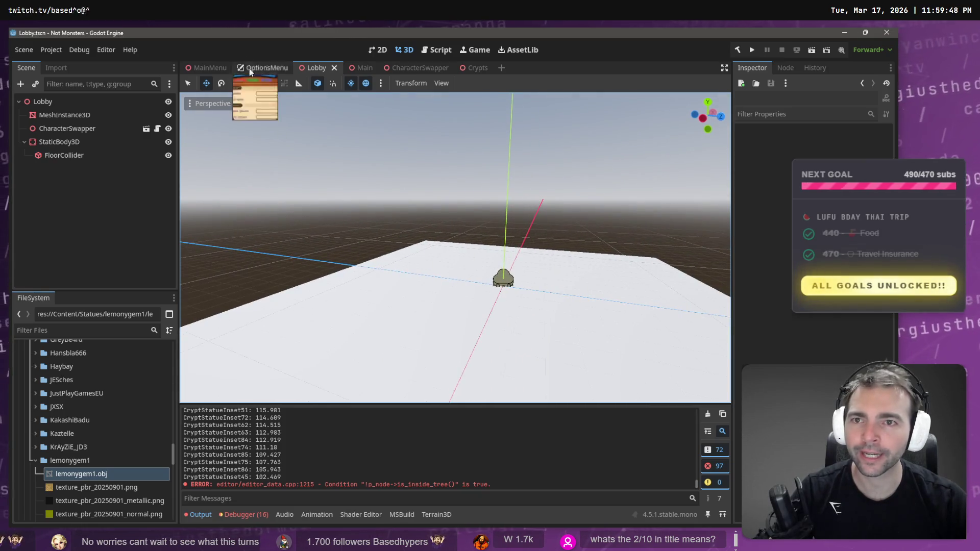
pyautogui.middleClick(259, 66)
# - Open the MainMenu scene and inspect its MainMenuMusicBootstrap node before moving to VS Code
pyautogui.click(204, 67)
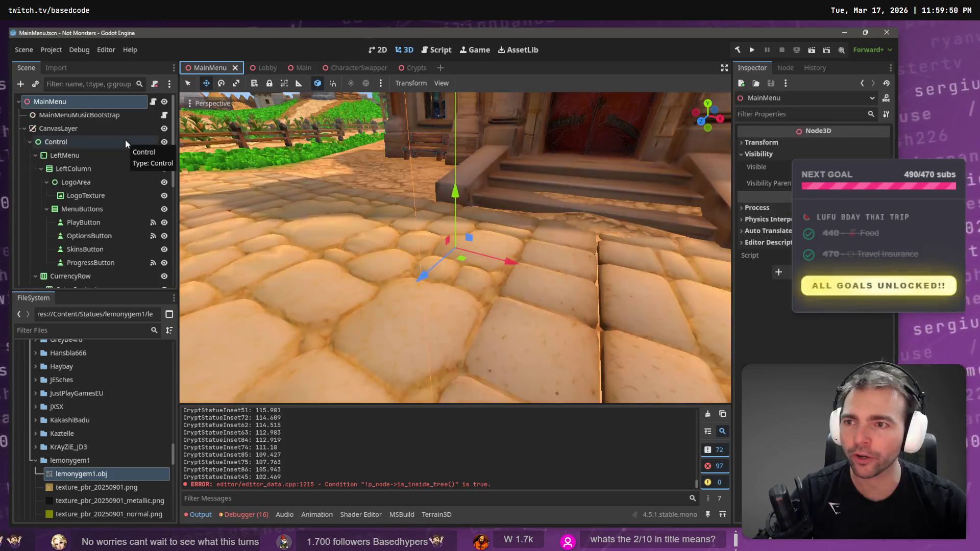
pyautogui.click(80, 116)
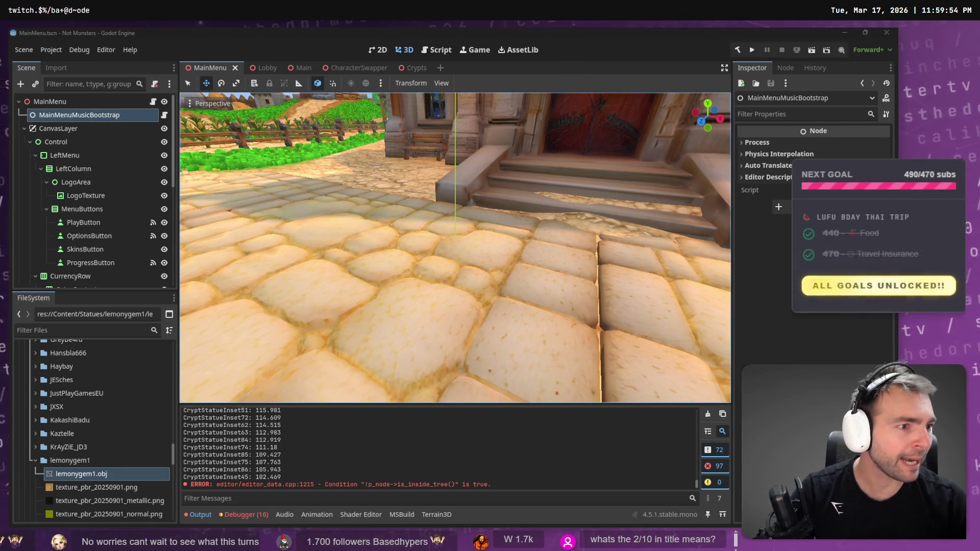
pyautogui.hotkey('alt', 'Tab')
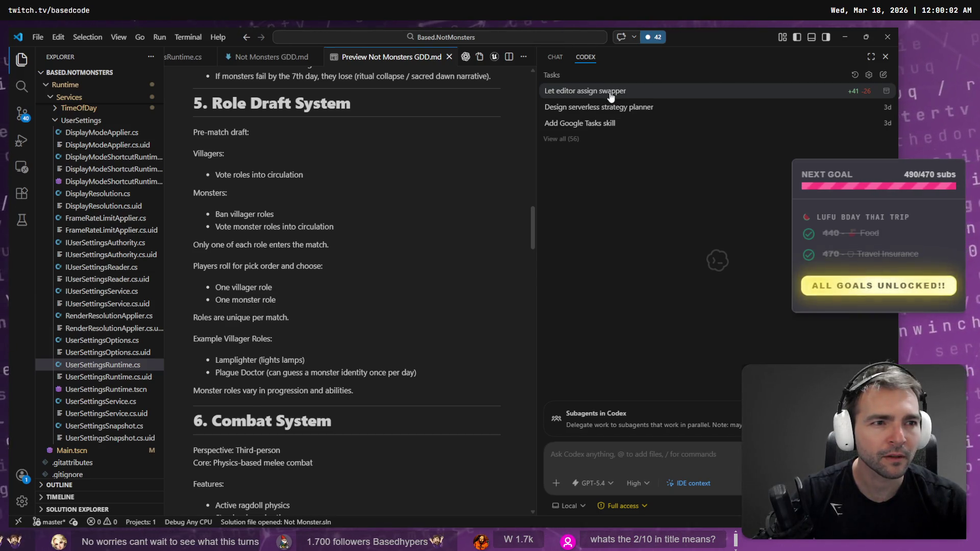
# - Read the Codex 'Let editor assign swapper' task results and close both Not Monsters GDD.md tabs
pyautogui.click(629, 94)
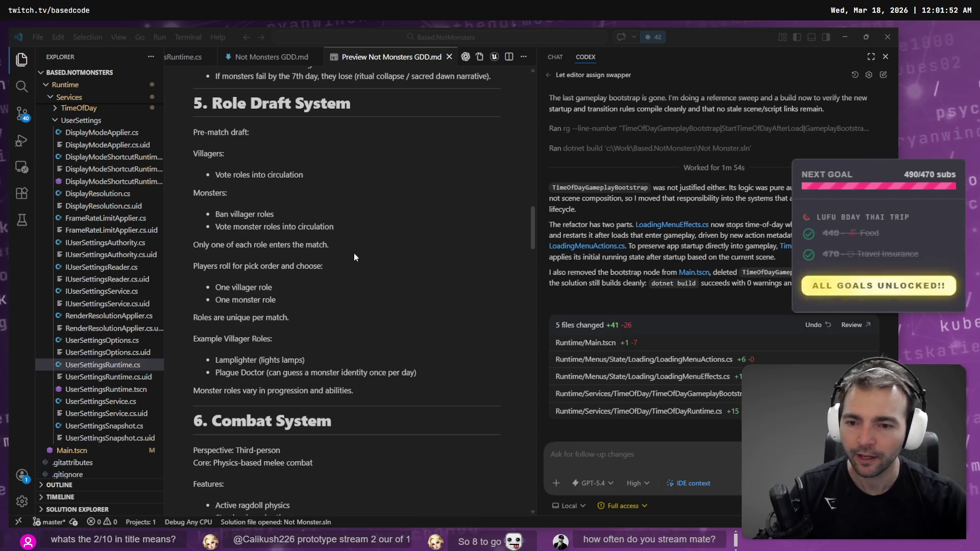
pyautogui.click(449, 56)
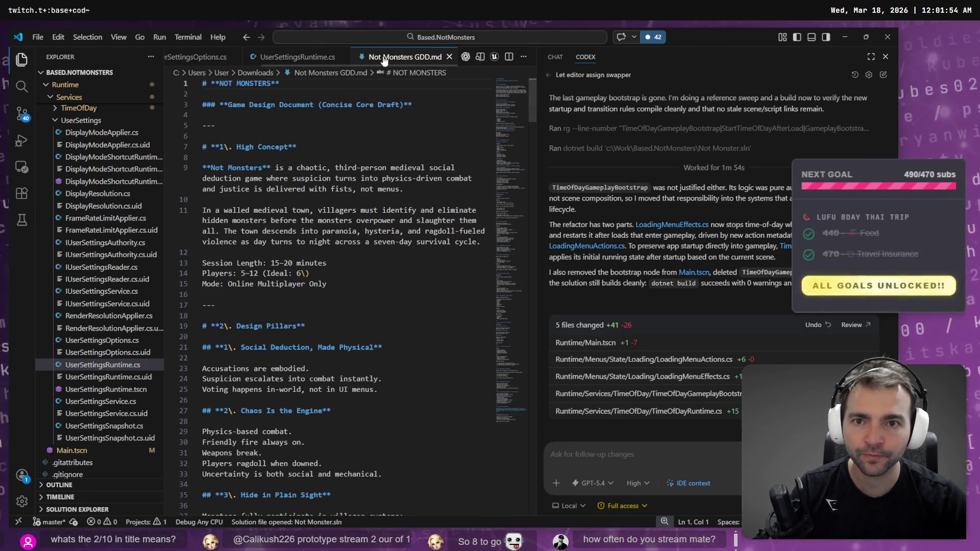
pyautogui.middleClick(384, 61)
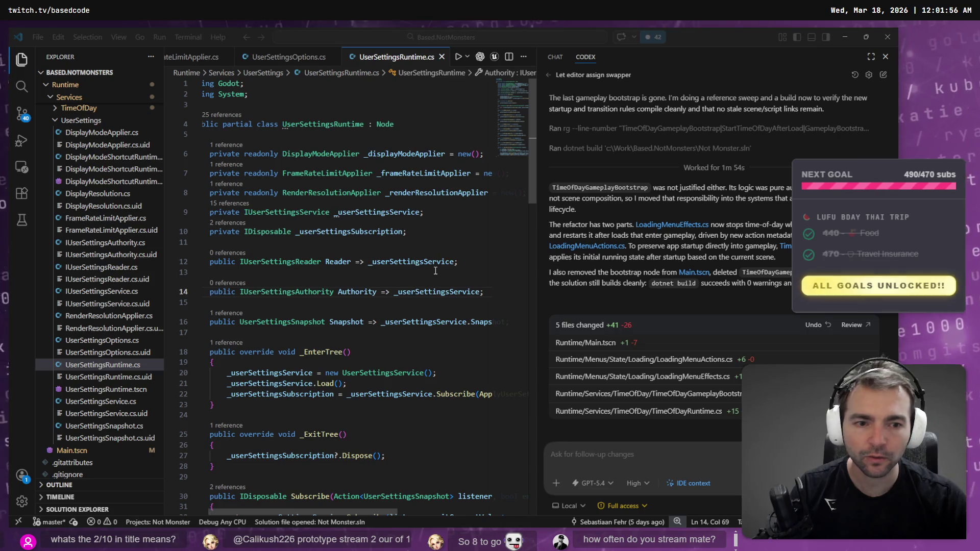
pyautogui.hotkey('alt', 'Tab')
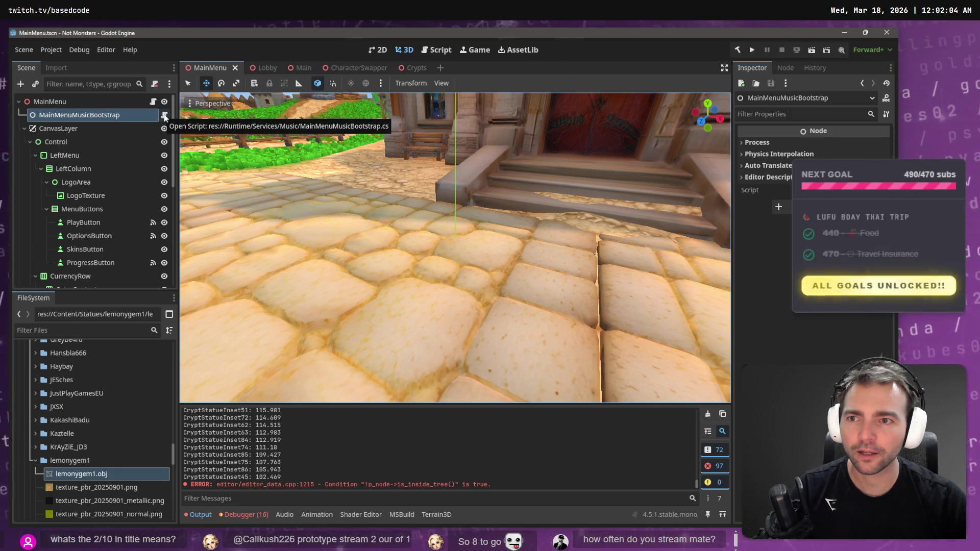
# - Read MainMenuMusicBootstrap.cs, checking its class declaration and _Ready method body
pyautogui.click(165, 117)
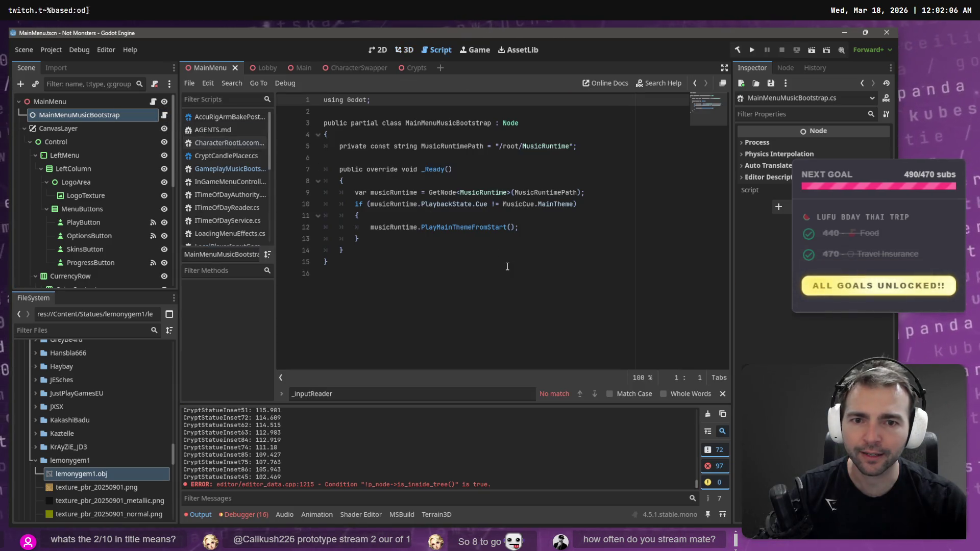
pyautogui.click(508, 266)
pyautogui.click(449, 123)
pyautogui.click(519, 182)
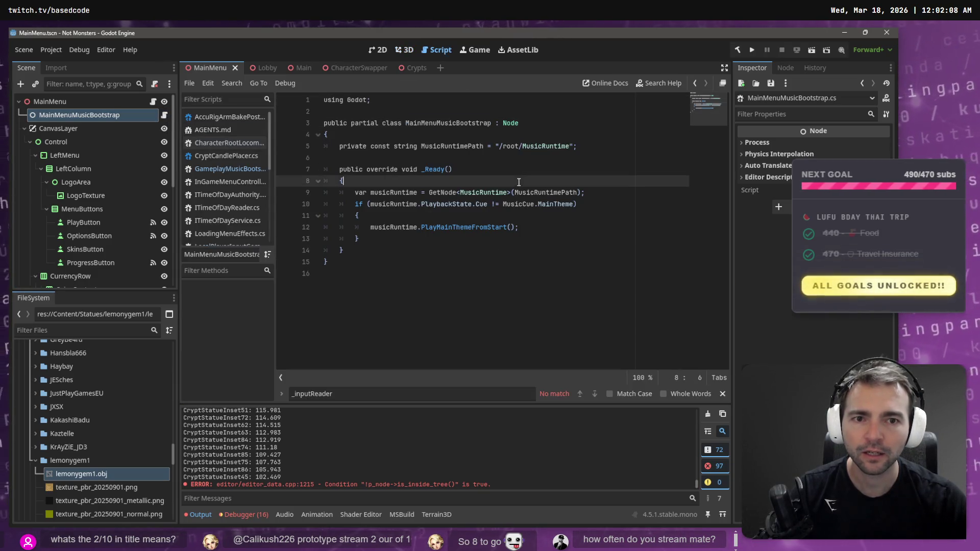
pyautogui.hotkey('alt', 'Tab')
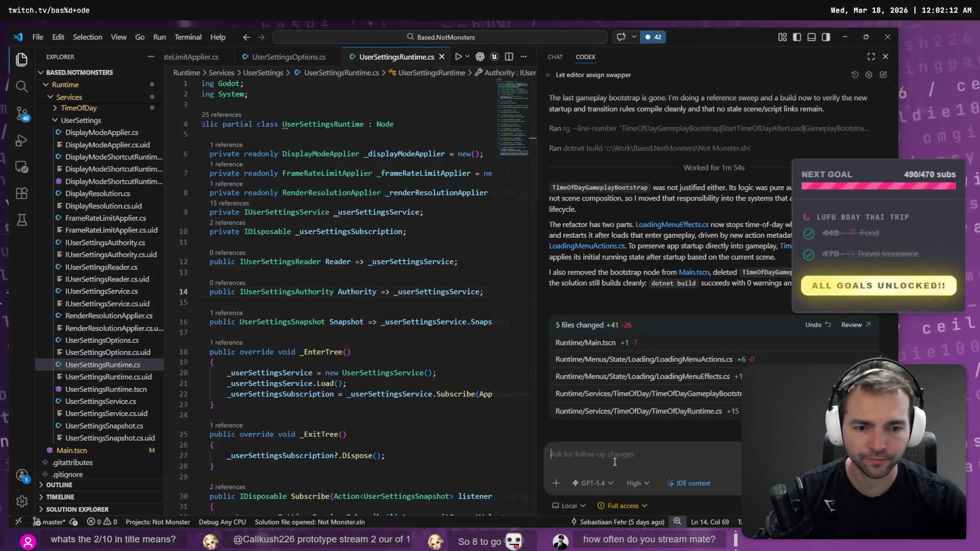
# - Send Codex a dictated follow-up to refactor away MainMenuMusicBootstrap, then dismiss Fork's update notice
pyautogui.press('super+h')
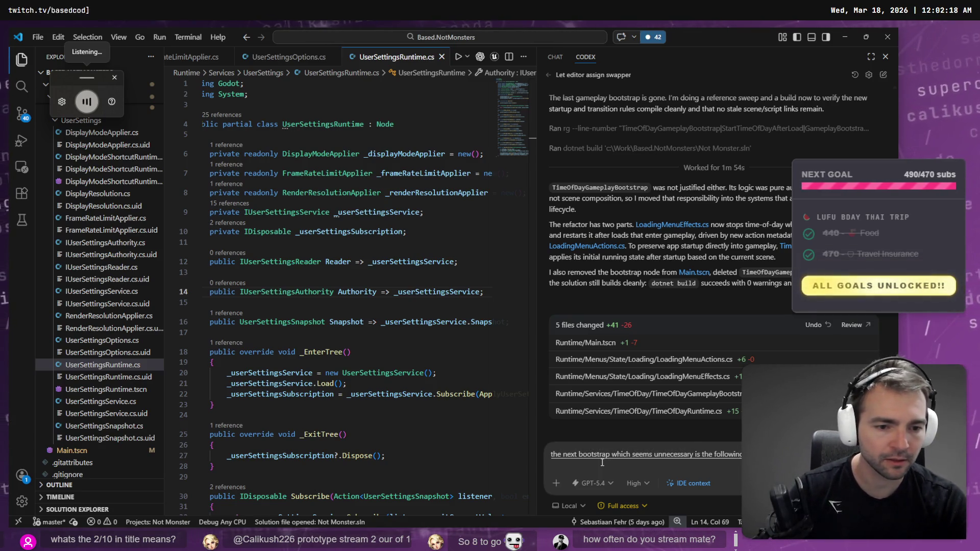
pyautogui.hotkey('shift', 'Return')
pyautogui.write('MainMenuMusicBootstrap')
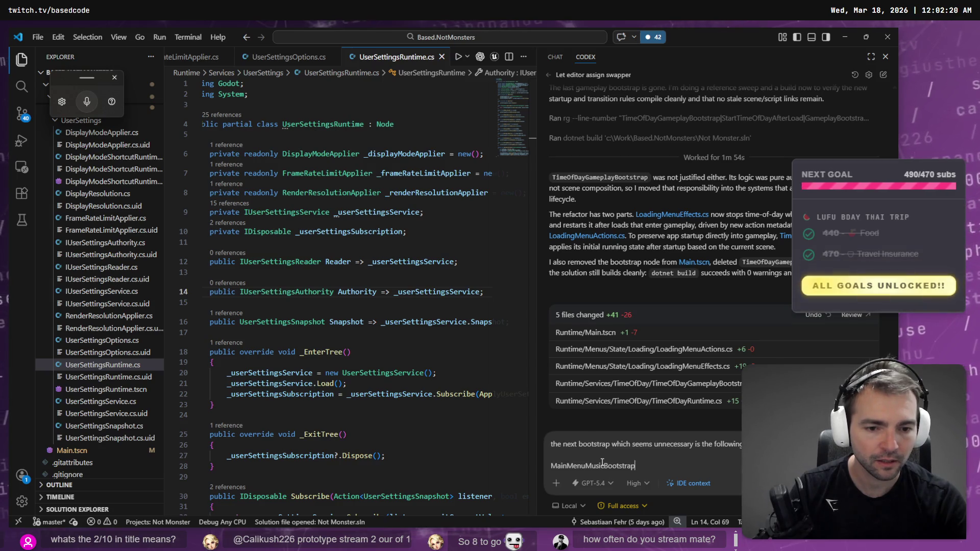
pyautogui.hotkey('shift', 'Return')
pyautogui.press('super+h')
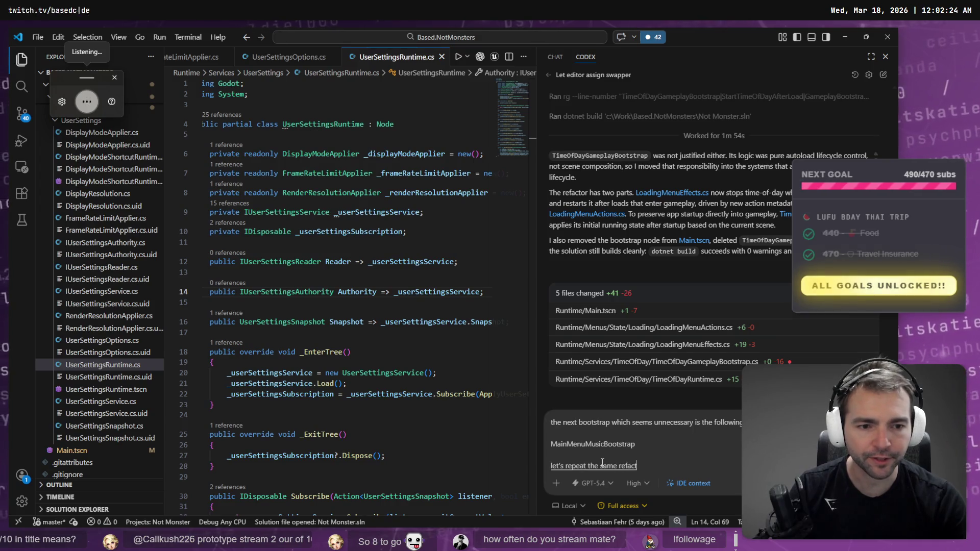
pyautogui.press('Return')
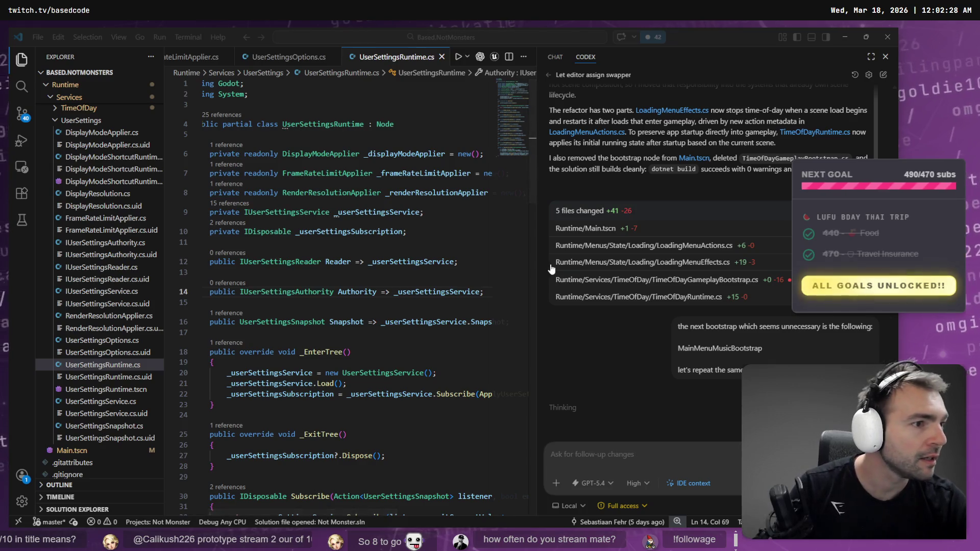
pyautogui.hotkey('alt', 'Tab')
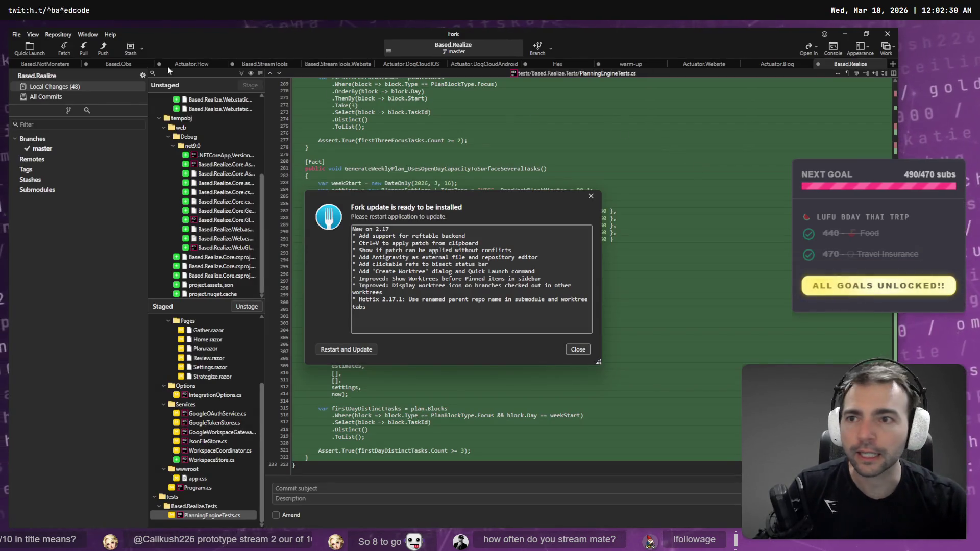
pyautogui.click(578, 349)
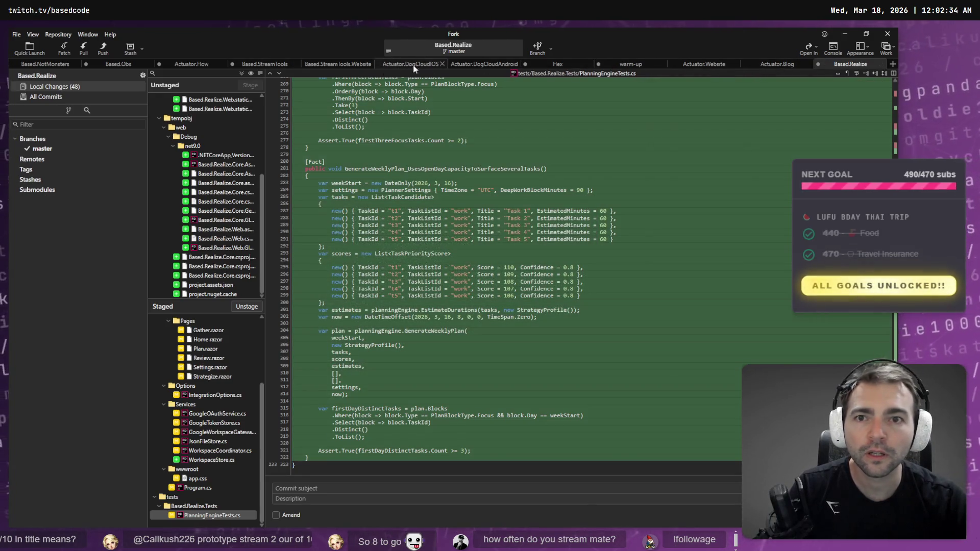
# - Open Based.NotMonsters local changes and review the Lobby.tscn and CharacterSwapper.cs diffs
pyautogui.click(38, 64)
pyautogui.click(46, 87)
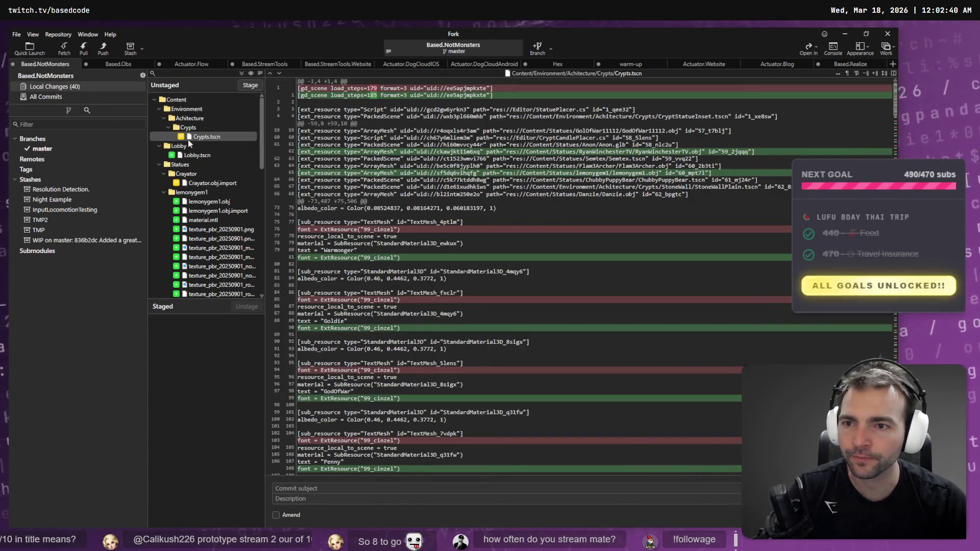
pyautogui.click(189, 155)
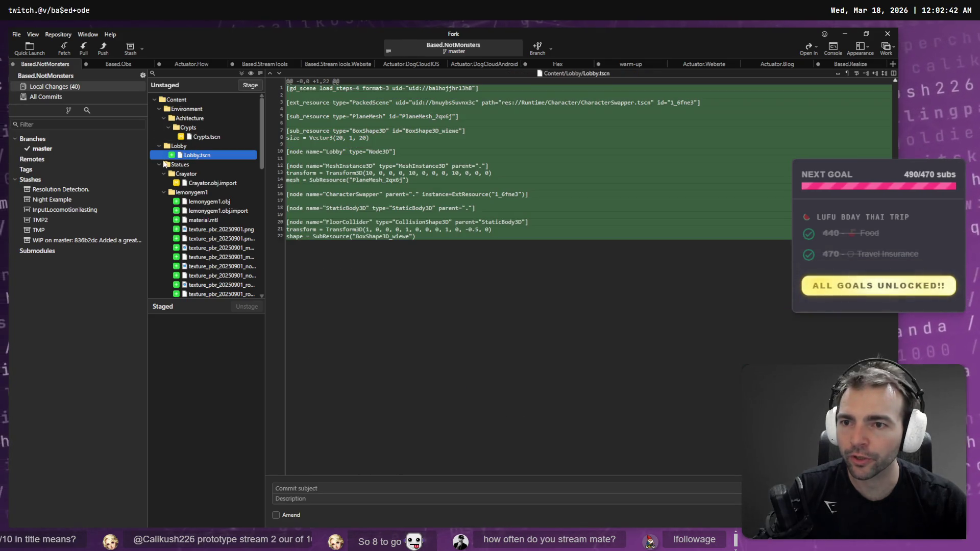
pyautogui.scroll(-1, 176, 166)
pyautogui.scroll(-4, 176, 166)
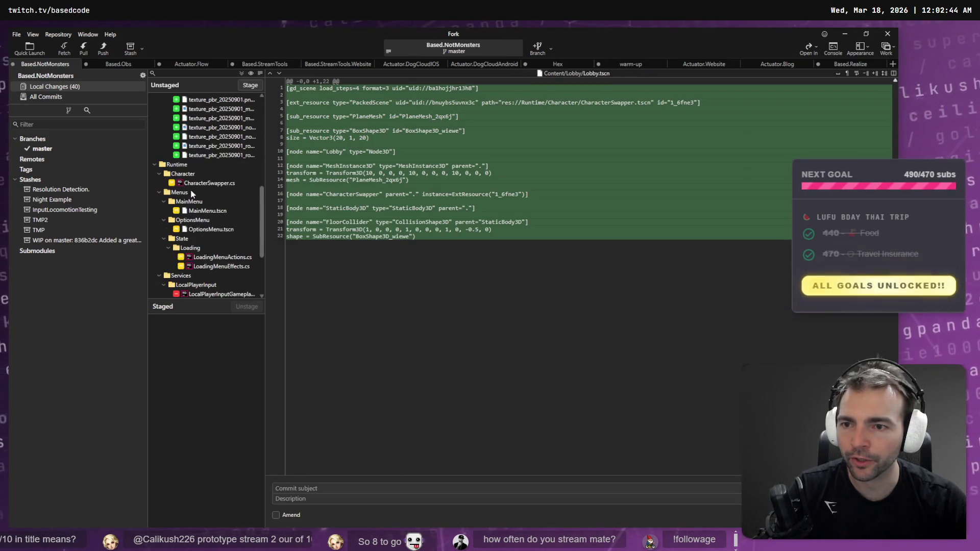
pyautogui.click(203, 175)
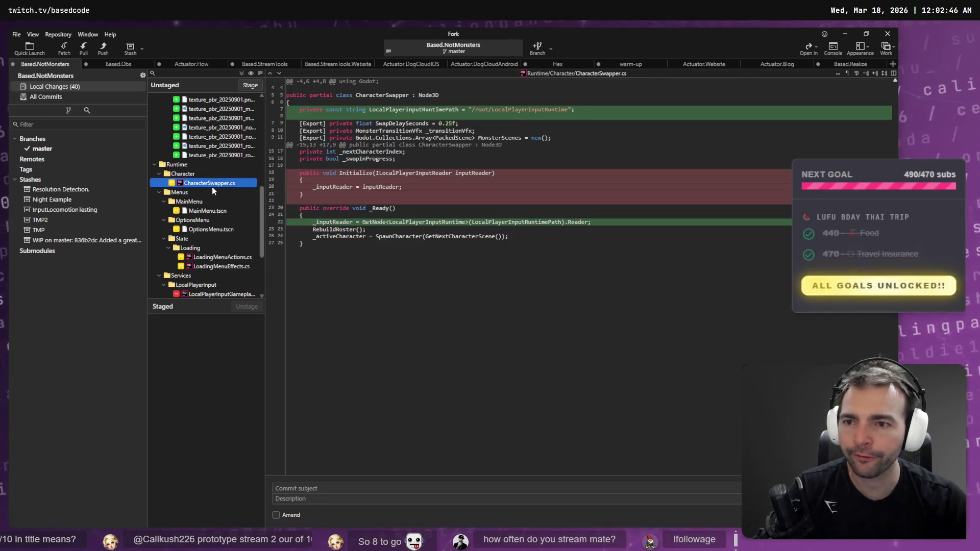
# - Select the Runtime folder in Unstaged and stage all its changes
pyautogui.click(176, 165)
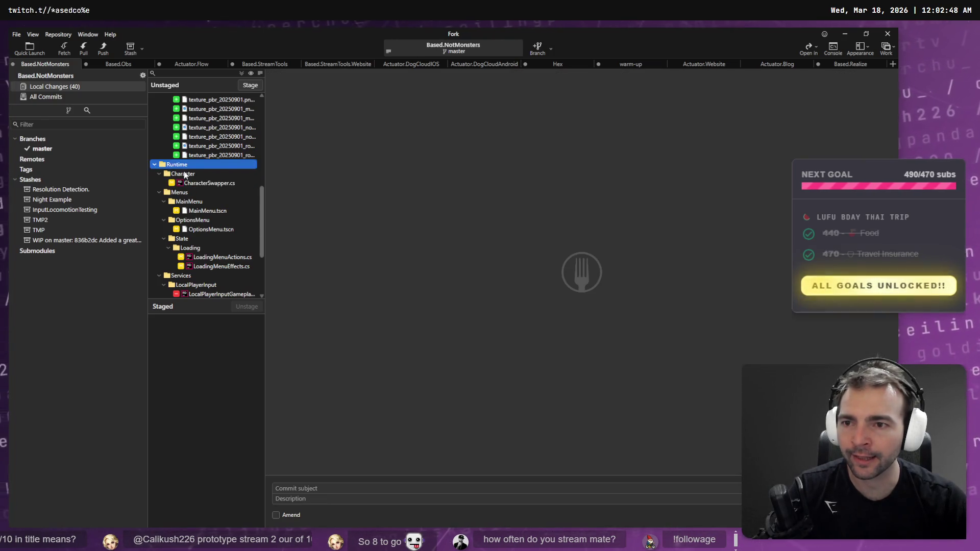
pyautogui.scroll(-2, 210, 261)
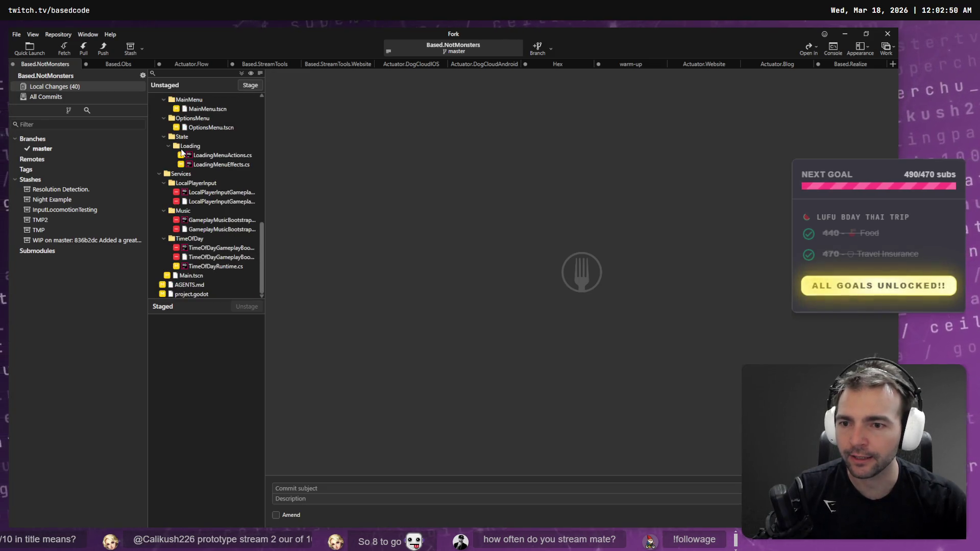
pyautogui.scroll(4, 201, 245)
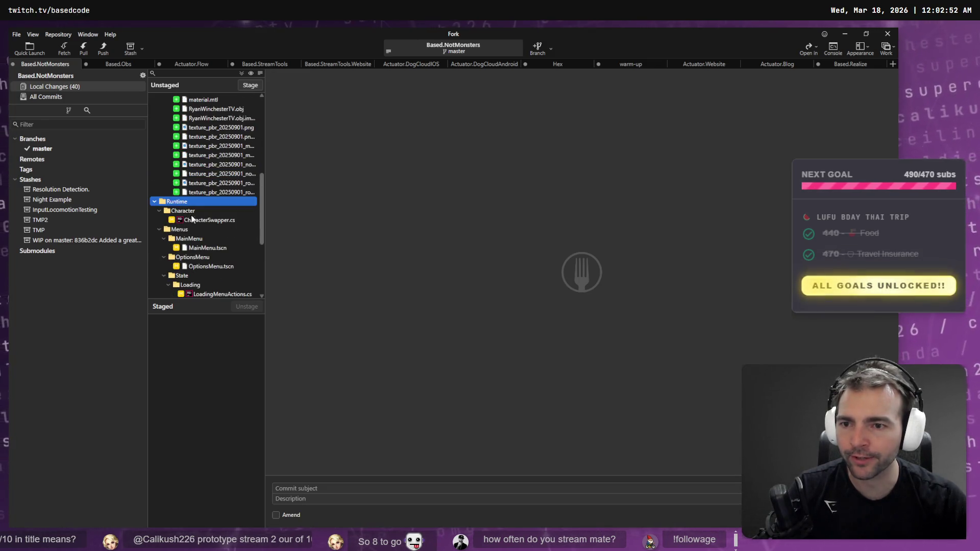
pyautogui.click(193, 220)
pyautogui.click(203, 202)
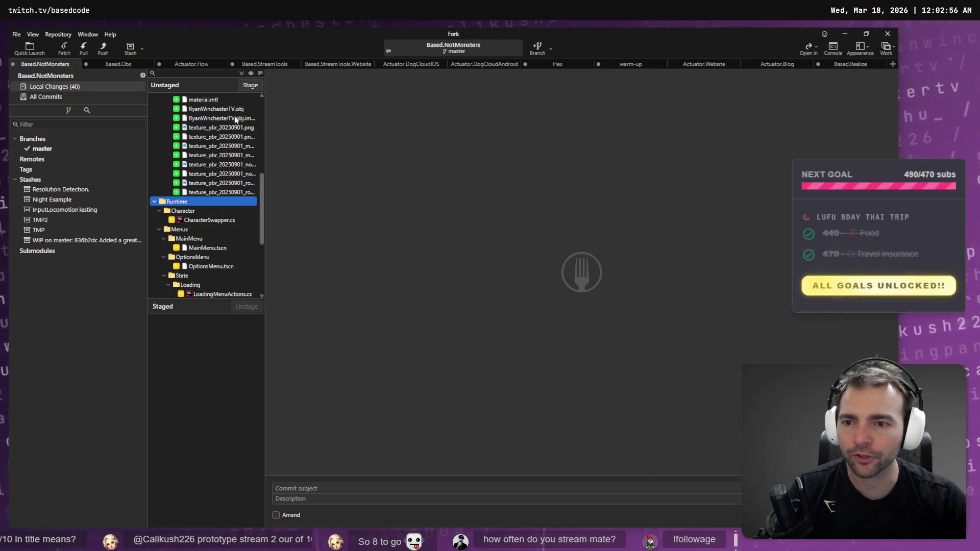
pyautogui.scroll(-5, 241, 105)
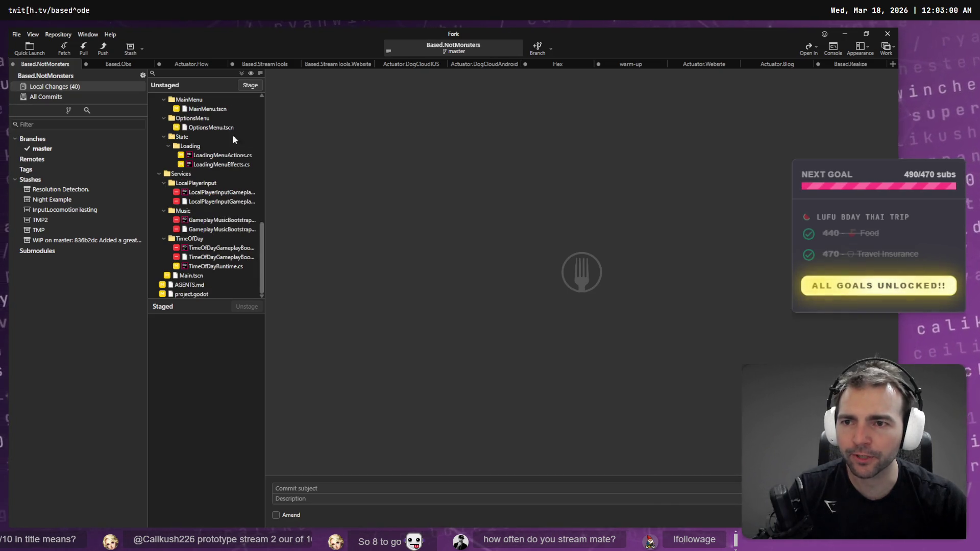
pyautogui.scroll(2, 240, 128)
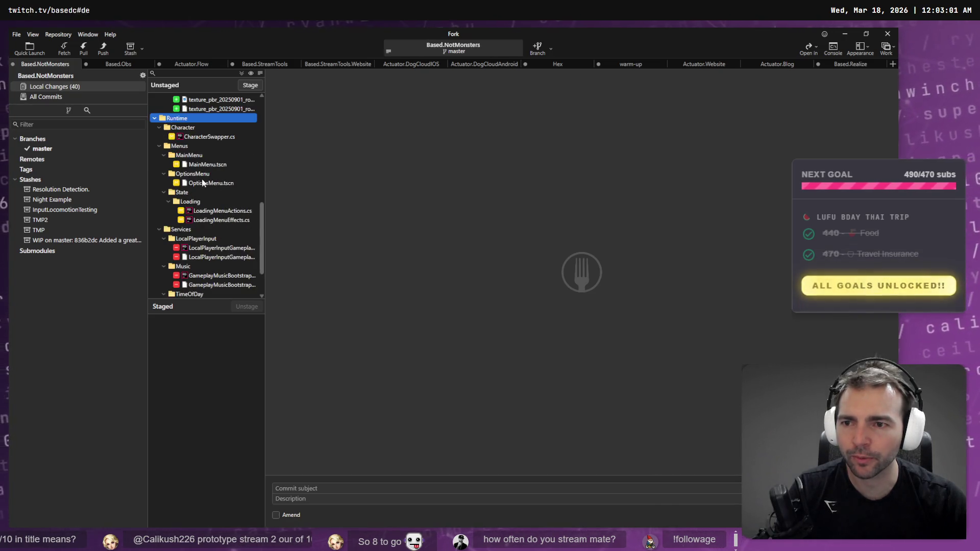
pyautogui.click(249, 85)
pyautogui.scroll(-1, 212, 327)
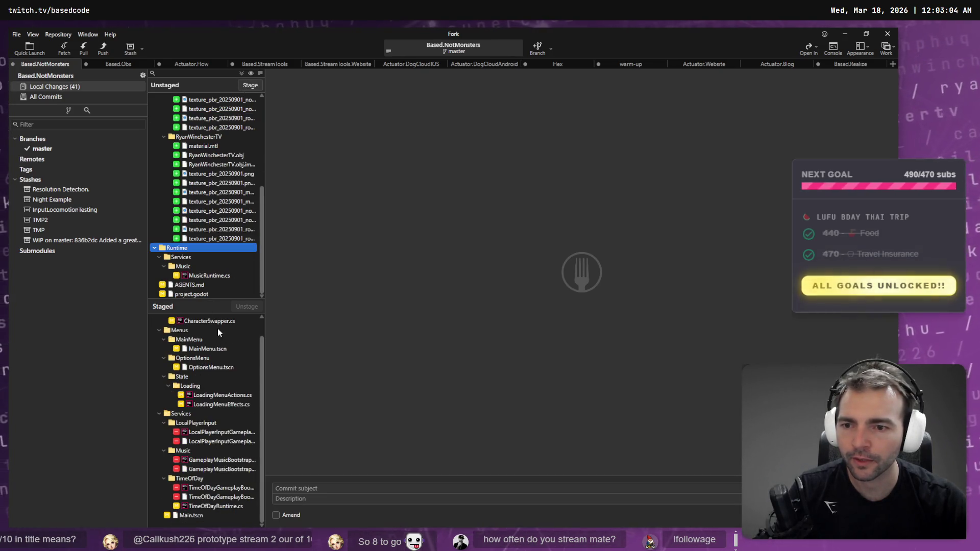
# - Review staged diffs for CharacterSwapper.cs, MainMenu.tscn, OptionsMenu.tscn, LoadingMenuEffects.cs and deleted bootstrap files
pyautogui.click(223, 322)
pyautogui.click(223, 350)
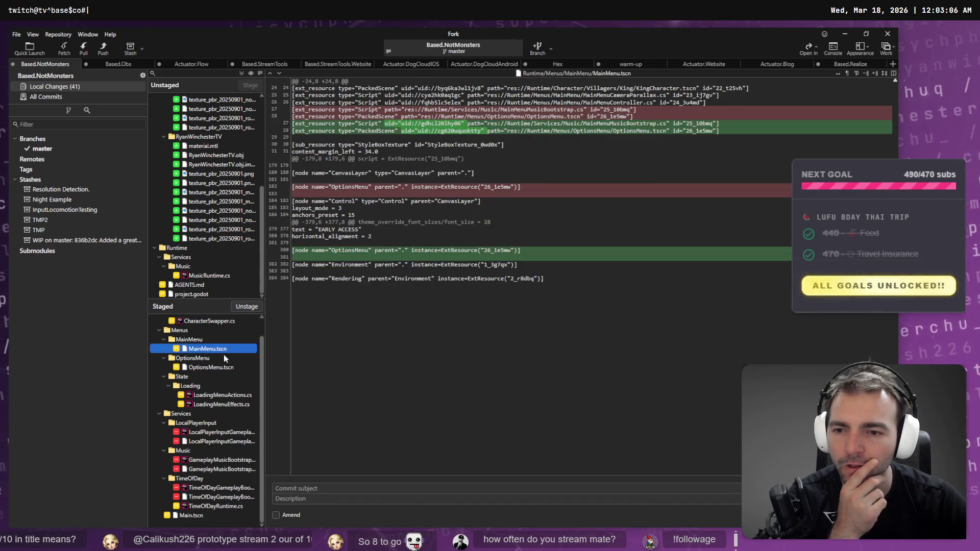
pyautogui.click(219, 365)
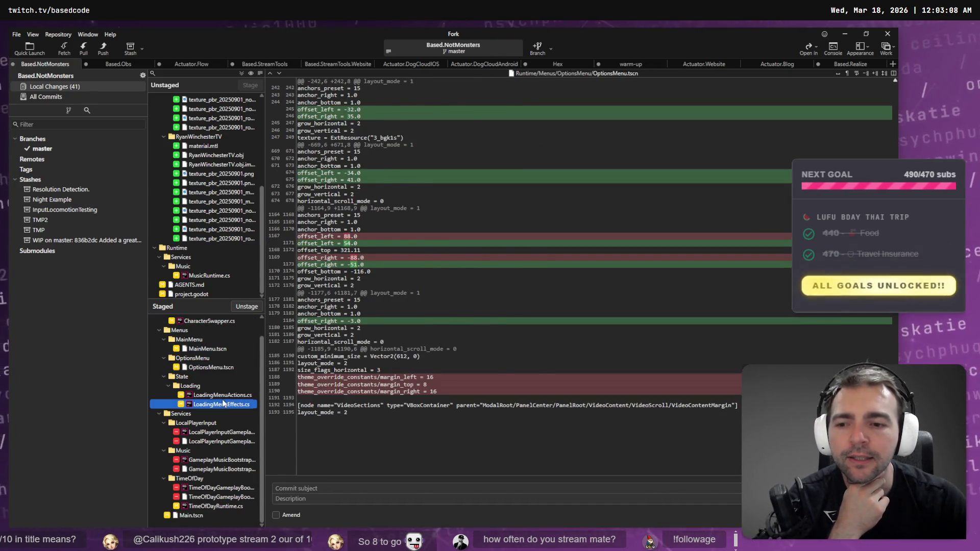
pyautogui.click(221, 403)
pyautogui.click(219, 432)
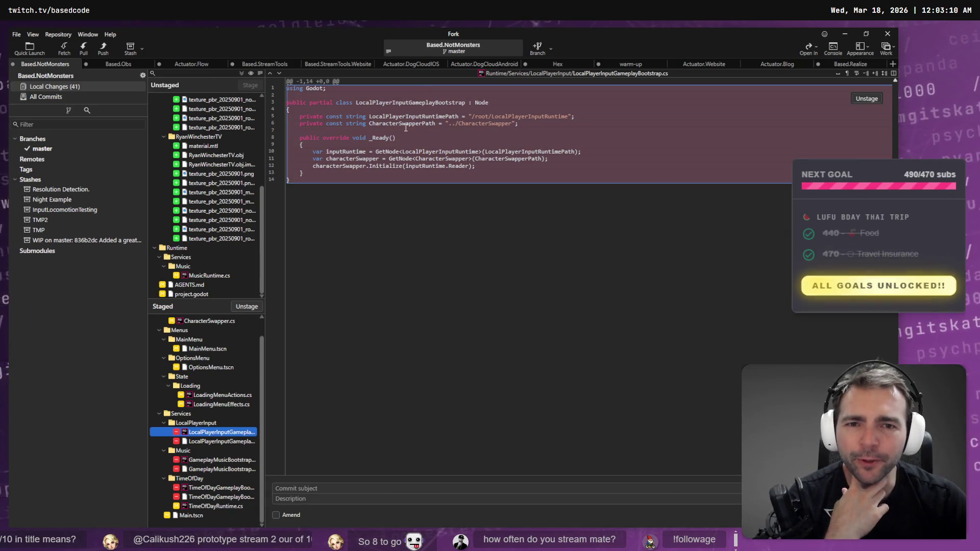
pyautogui.click(216, 442)
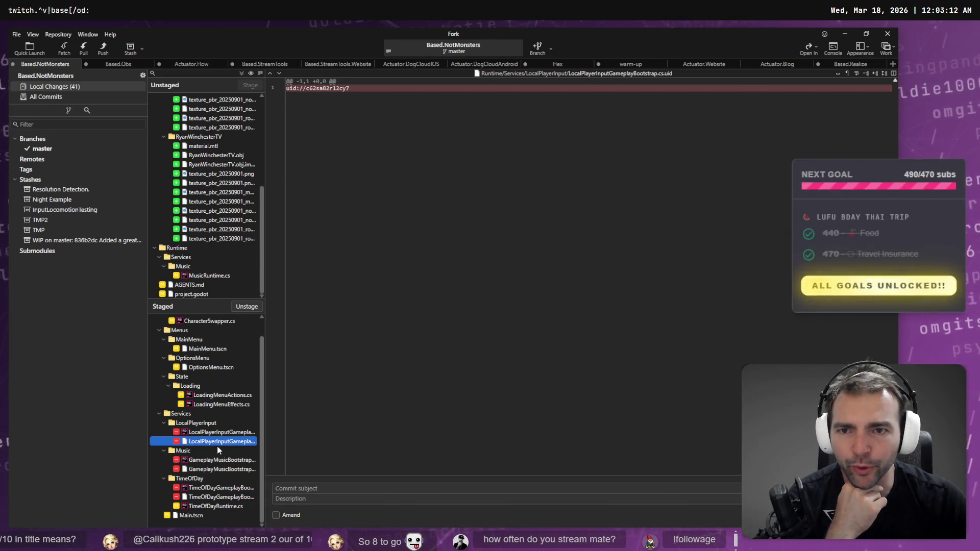
pyautogui.click(238, 461)
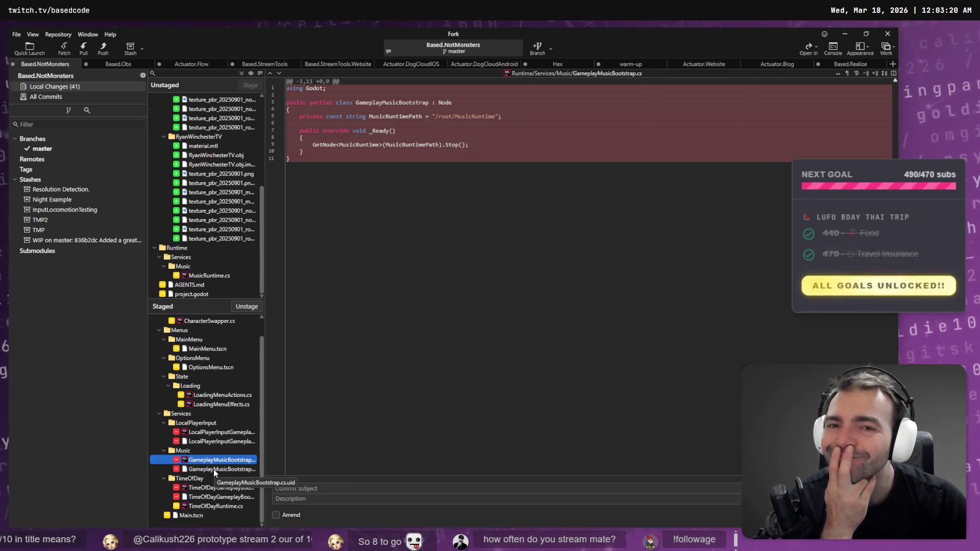
# - Review TimeOfDayRuntime.cs, deleted TimeOfDayGameplayBootstrap files, LoadingMenuActions.cs, then read the unstaged AGENTS.md diff
pyautogui.click(217, 507)
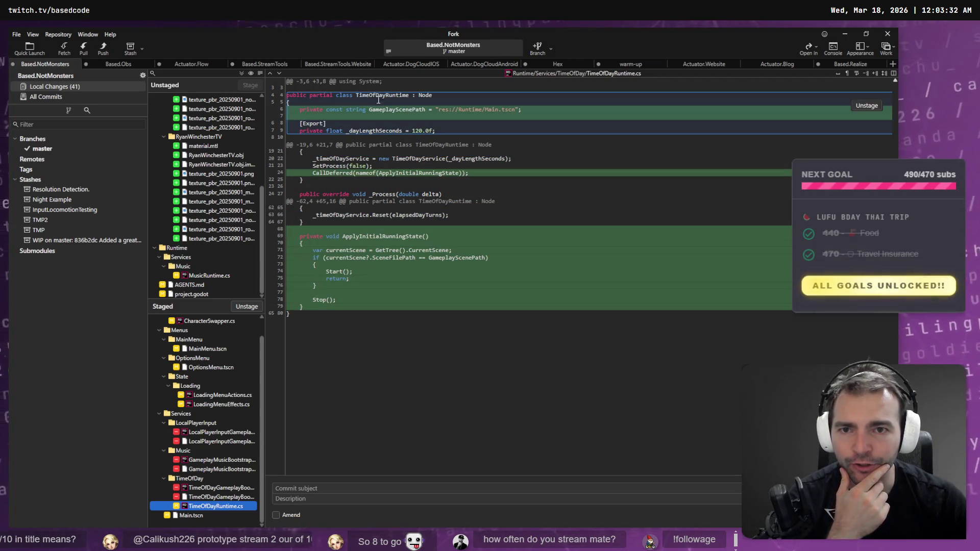
pyautogui.click(200, 498)
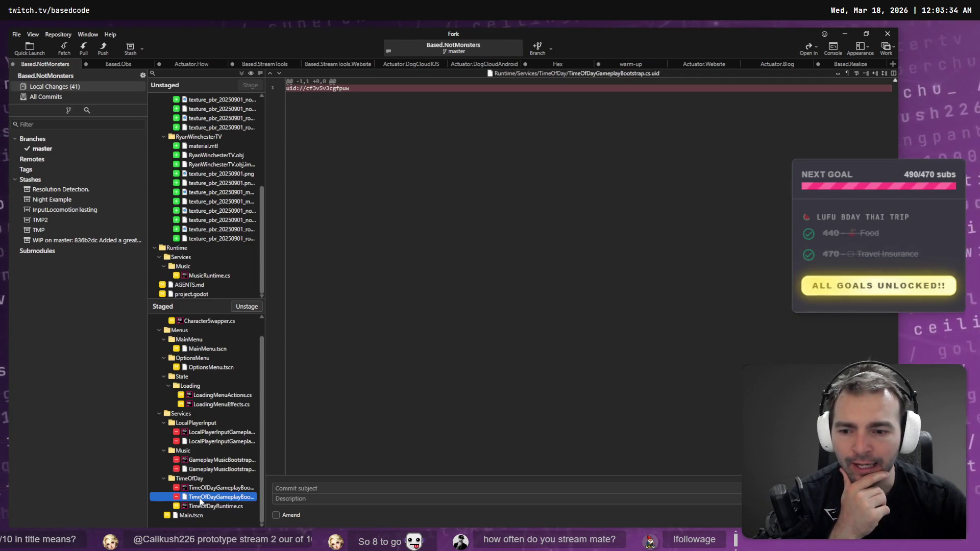
pyautogui.click(222, 491)
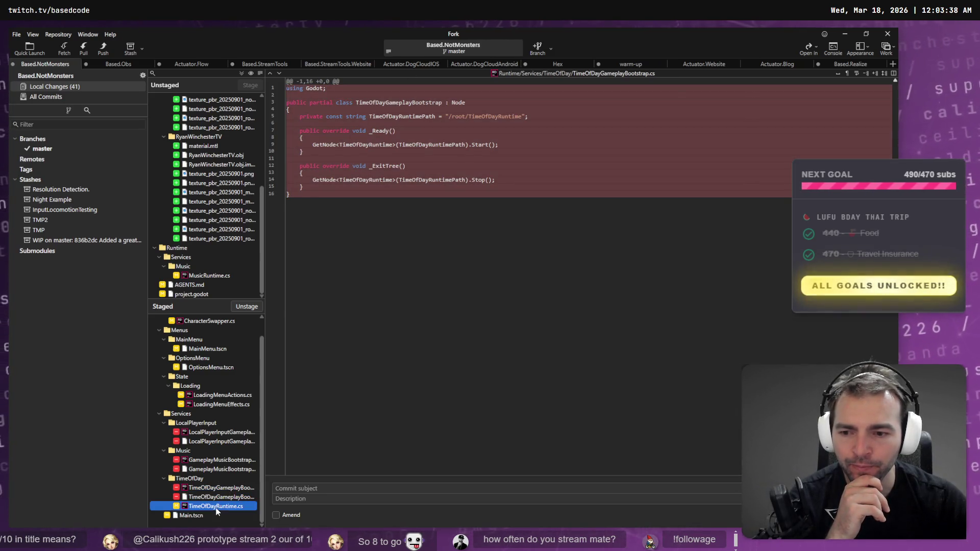
pyautogui.press('Up')
pyautogui.press('Up')
pyautogui.press('Up')
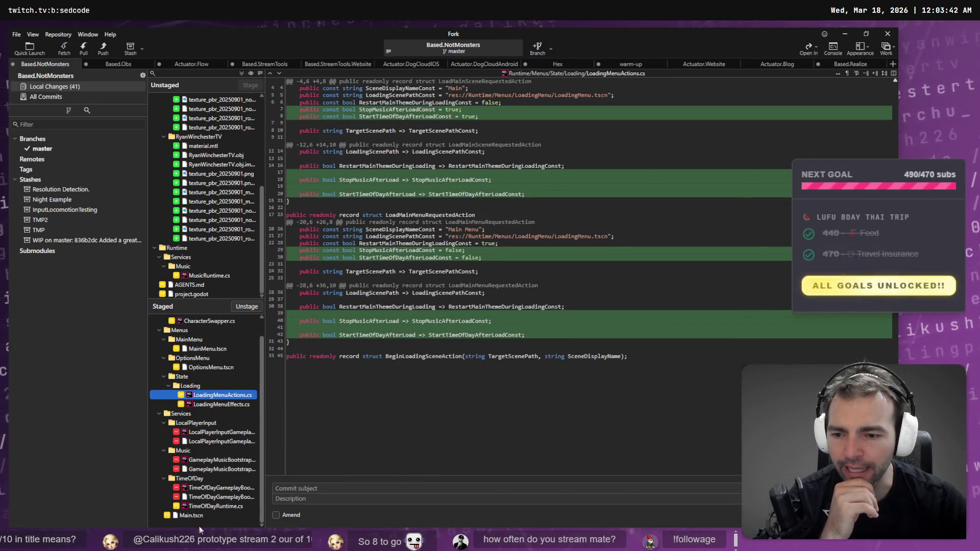
pyautogui.scroll(1, 170, 326)
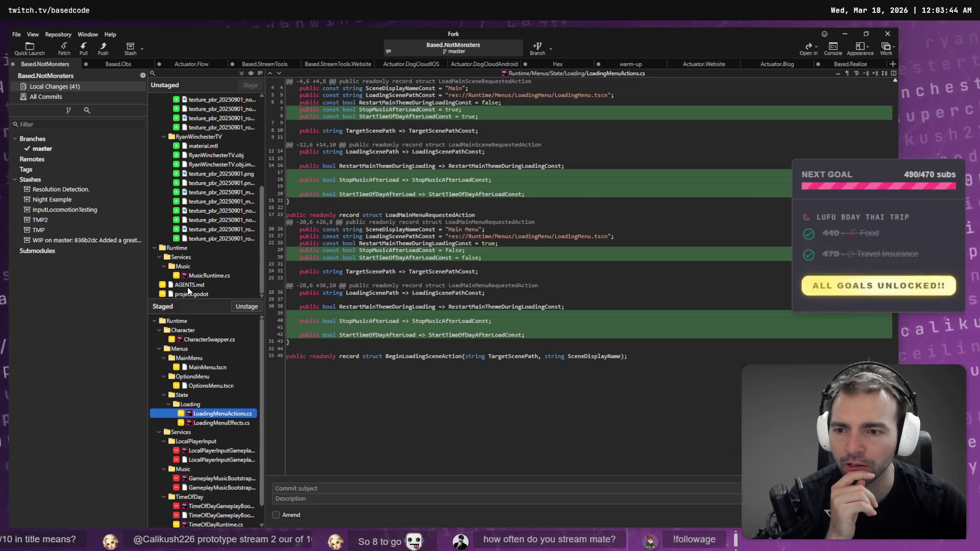
pyautogui.click(187, 285)
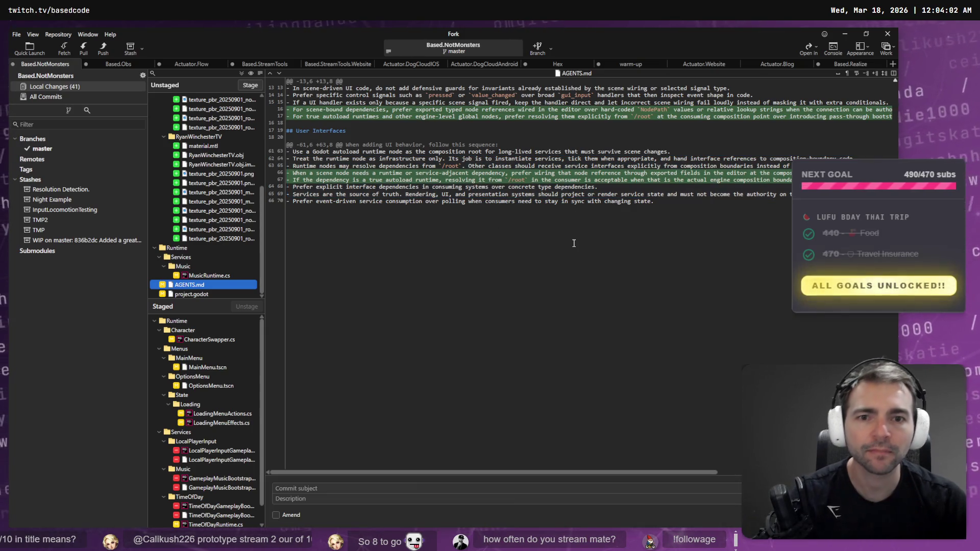
pyautogui.click(585, 268)
pyautogui.hotkey('alt', 'Tab')
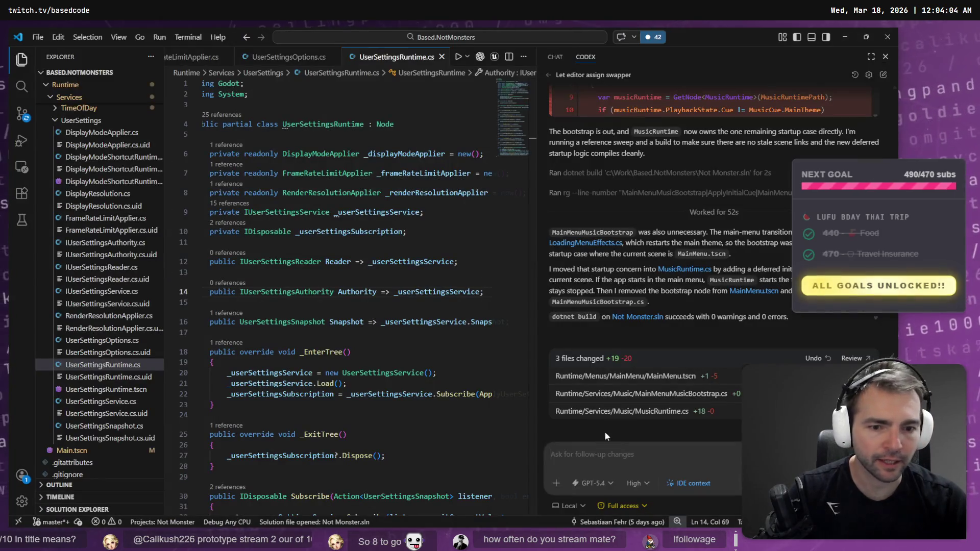
pyautogui.press('super+h')
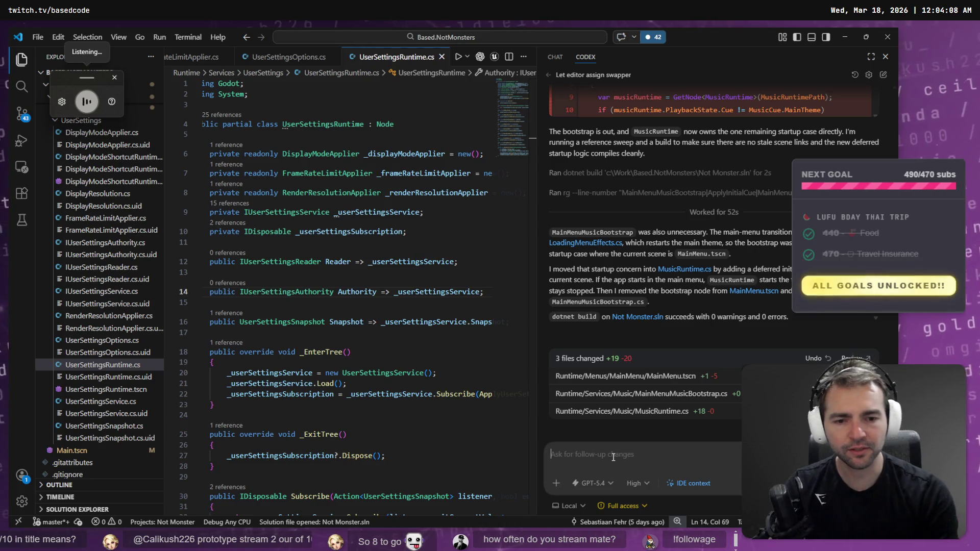
pyautogui.write('@AGENTS')
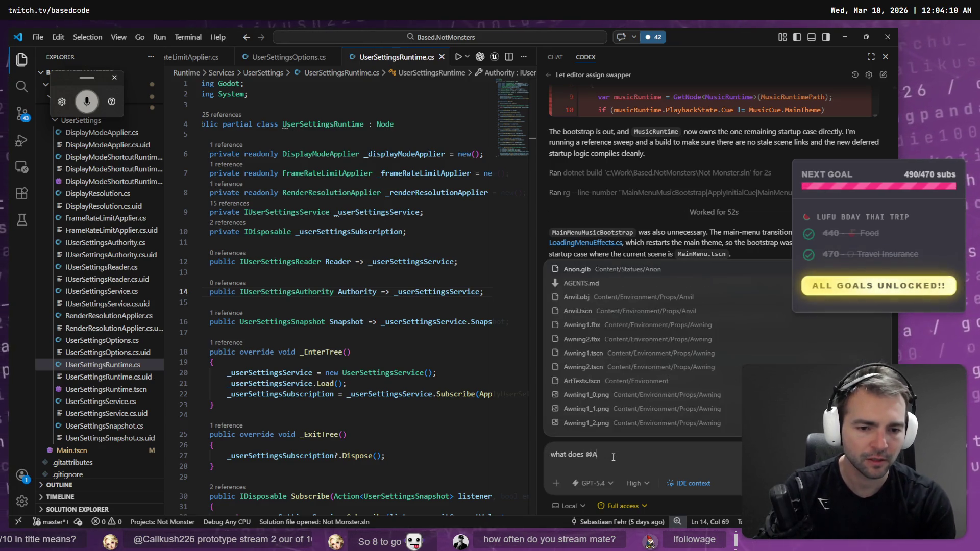
pyautogui.press('Return')
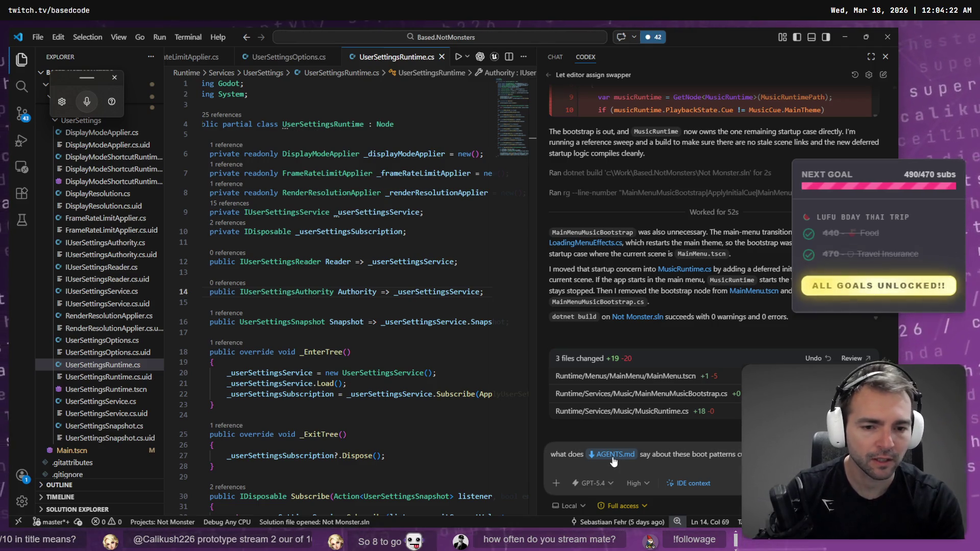
pyautogui.press('Home')
pyautogui.press('Delete')
pyautogui.write('W')
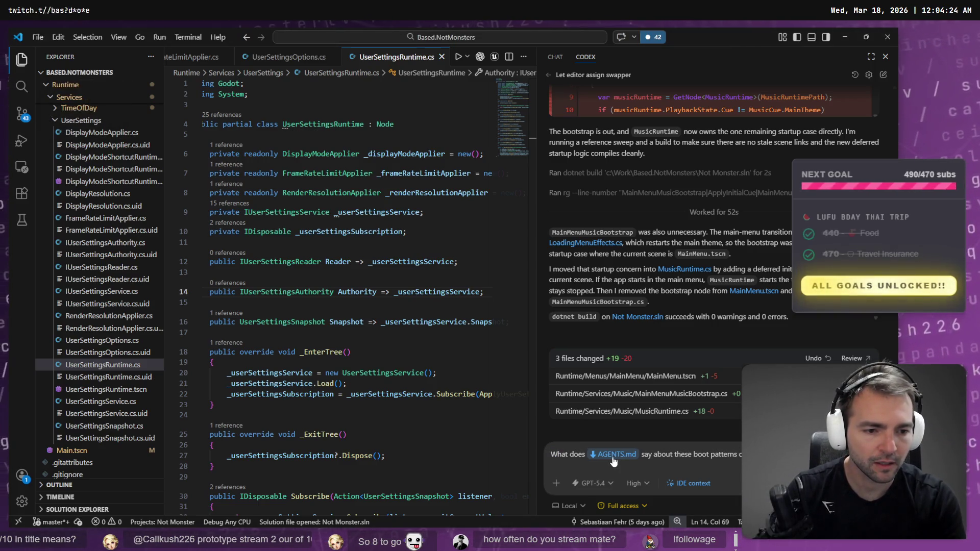
# - Finish the question on Godot bootstrap practice and documentation, fixing 'good' to 'Godot', and send it
pyautogui.press('super+h')
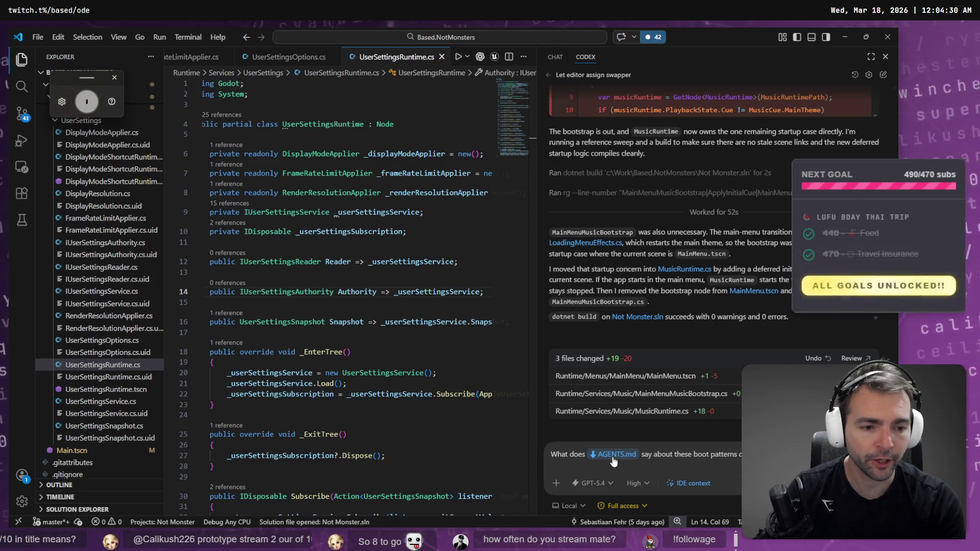
pyautogui.write('good are with bootstraps?')
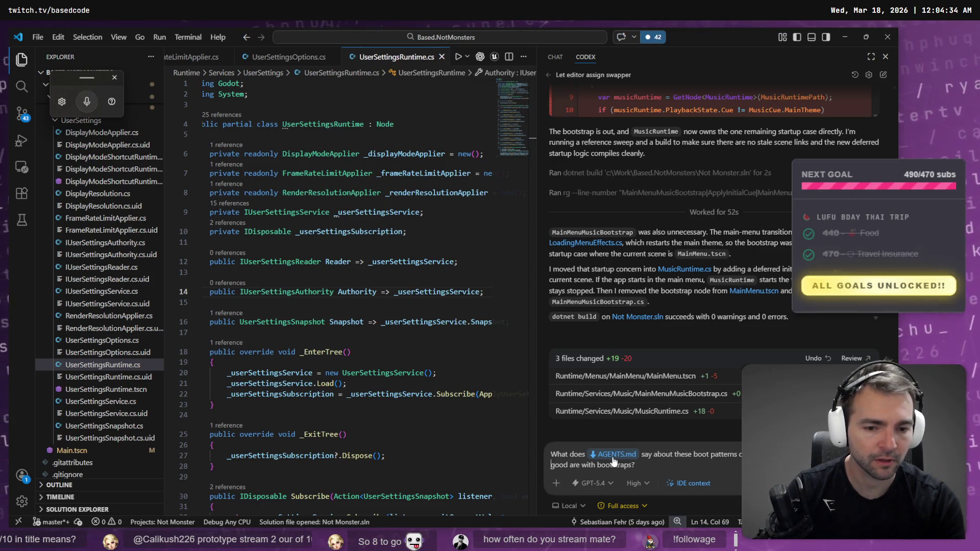
pyautogui.press('Home')
pyautogui.hotkey('ctrl', 'shift', 'Right')
pyautogui.write('Godot')
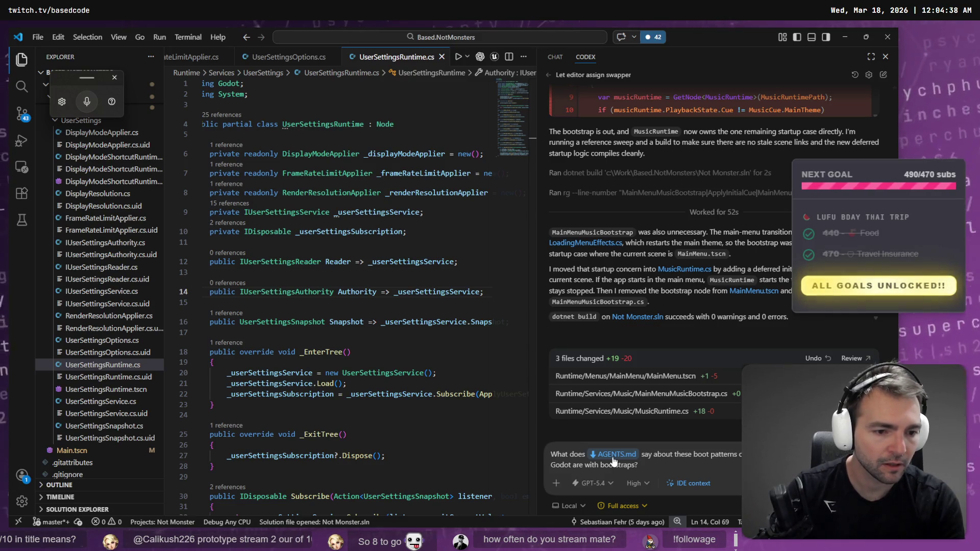
pyautogui.press('super+h')
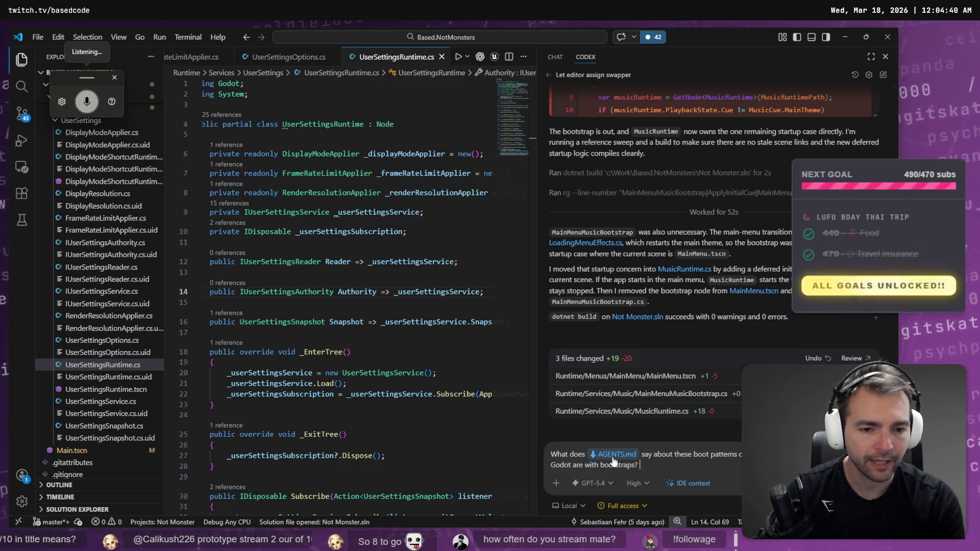
pyautogui.write('can you point out some official')
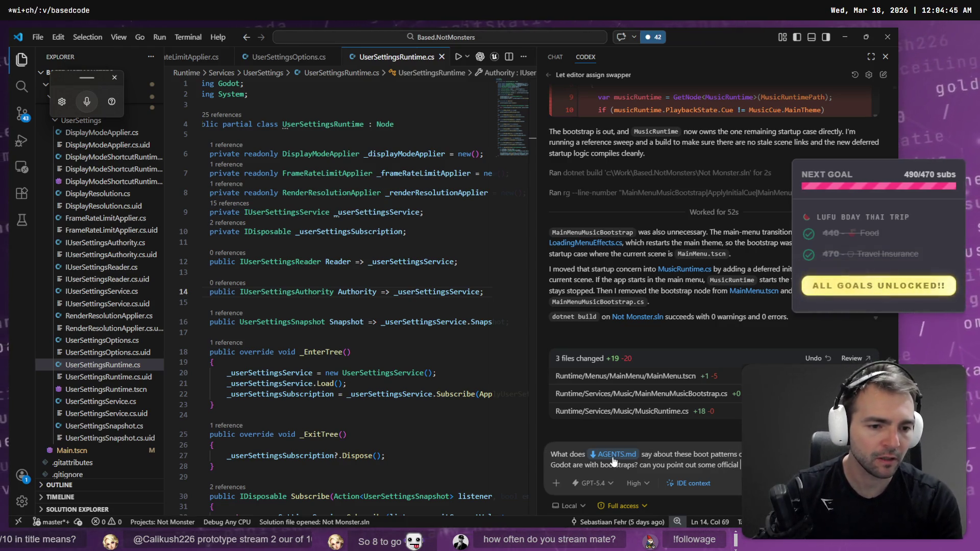
pyautogui.press('super+h')
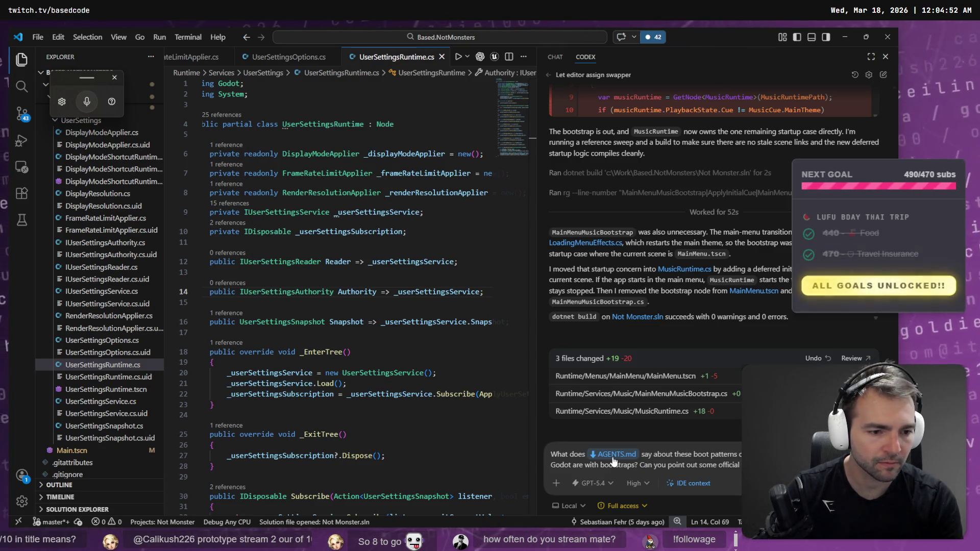
pyautogui.write('recommdocumentation where its used')
pyautogui.press('Return')
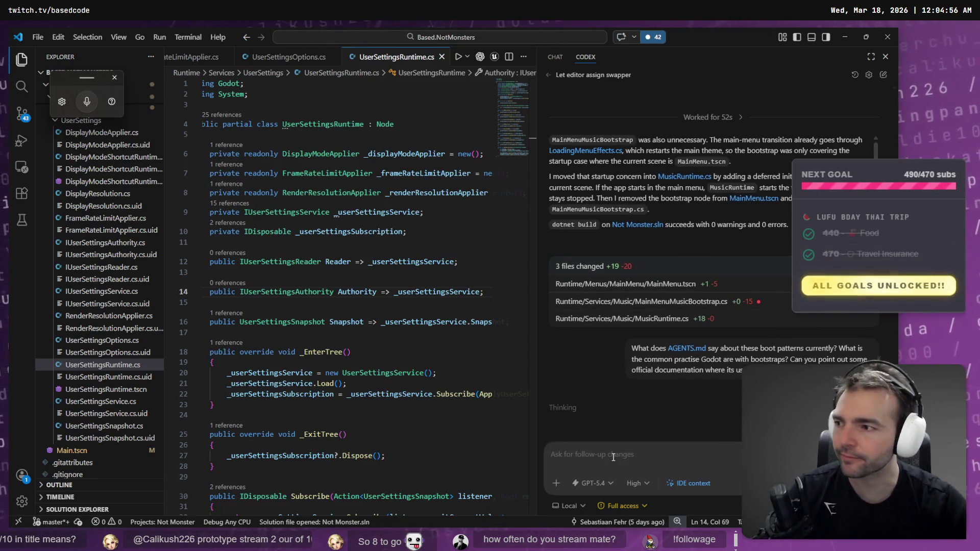
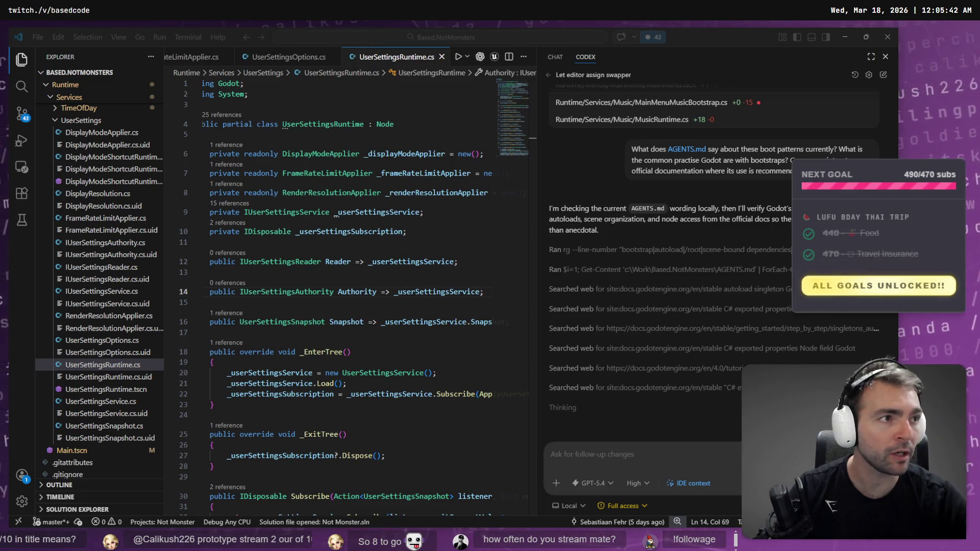
# - Switch from VS Code to the 'Not Monster' tldraw board and zoom out to the overview
pyautogui.hotkey('alt', 'Tab')
pyautogui.scroll(-5, 638, 376)
pyautogui.scroll(-5, 560, 309)
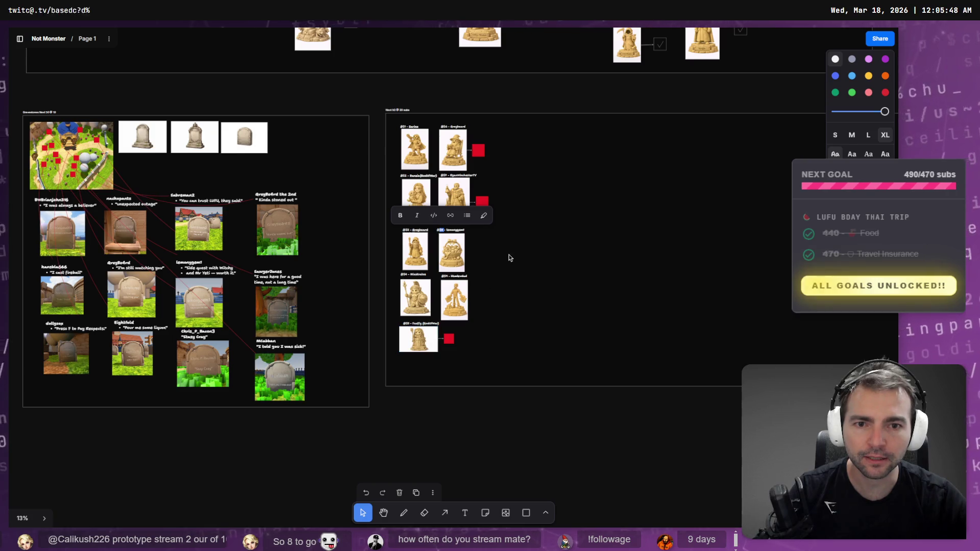
# - Delete the red marker and its arrow beside statue #57
pyautogui.click(461, 143)
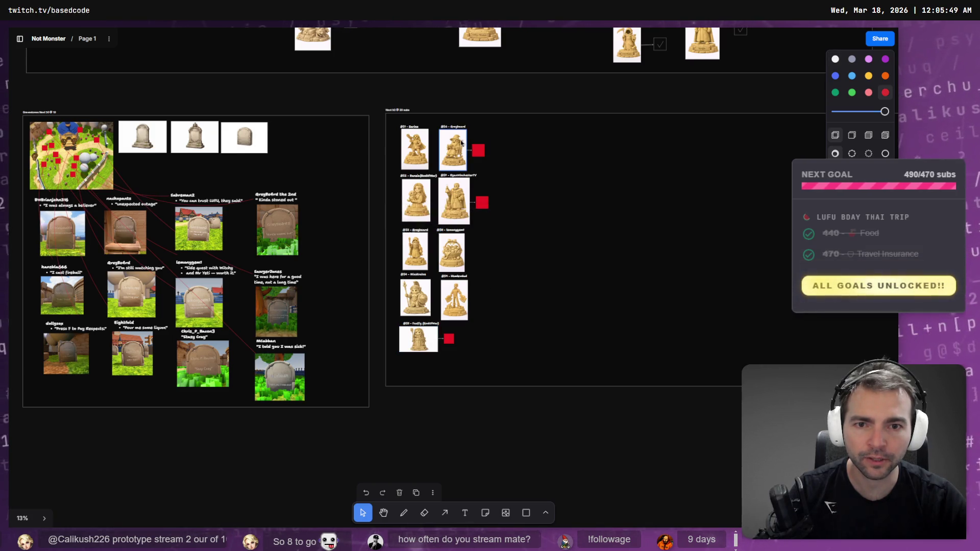
pyautogui.click(482, 203)
pyautogui.scroll(5, 494, 207)
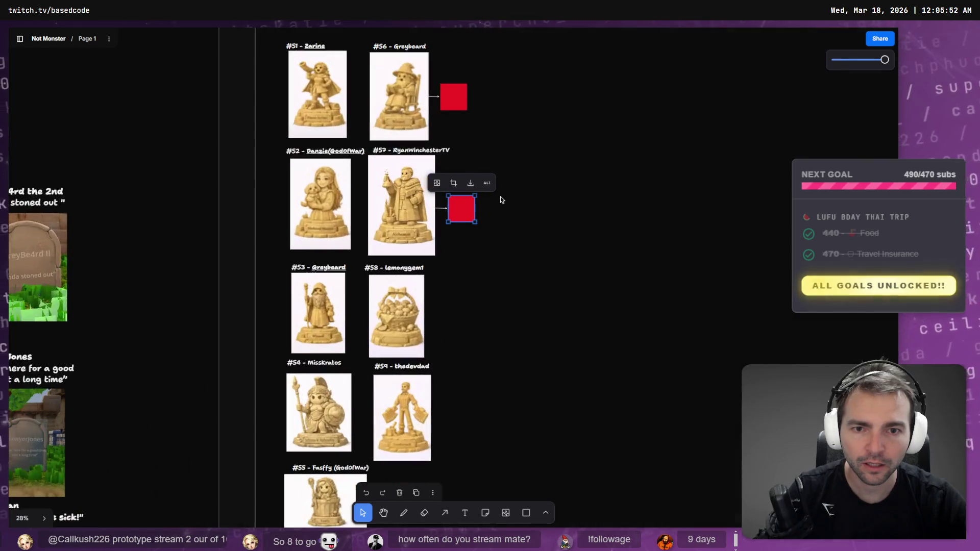
pyautogui.click(495, 254)
pyautogui.moveTo(494, 181); pyautogui.dragTo(444, 243)
pyautogui.press('Delete')
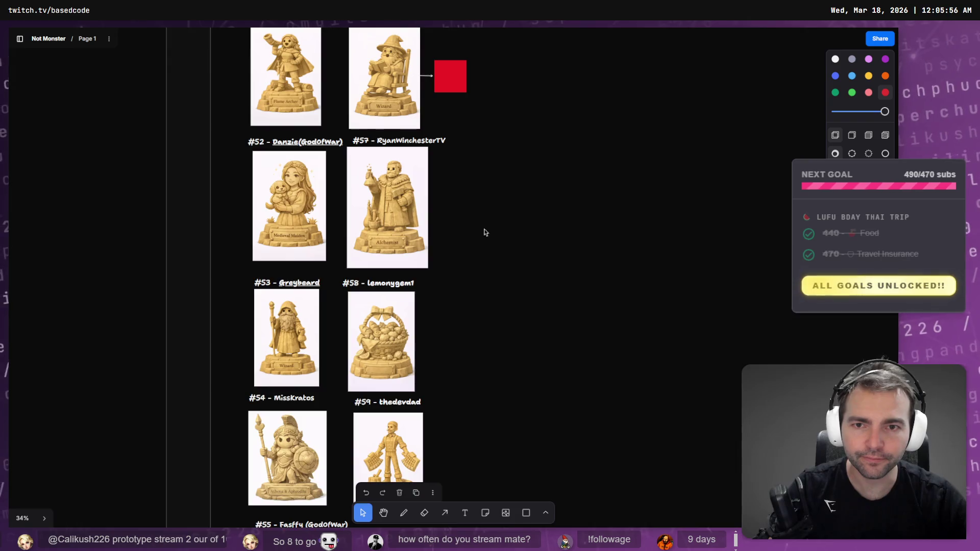
# - Copy the red marker from #56 to beside statues #58 and #59
pyautogui.scroll(3, 485, 276)
pyautogui.scroll(-3, 482, 229)
pyautogui.scroll(2, 485, 188)
pyautogui.click(440, 129)
pyautogui.moveTo(440, 129)
pyautogui.mouseDown()
pyautogui.moveTo(463, 286)
pyautogui.moveTo(448, 391)
pyautogui.moveTo(437, 394)
pyautogui.mouseUp()
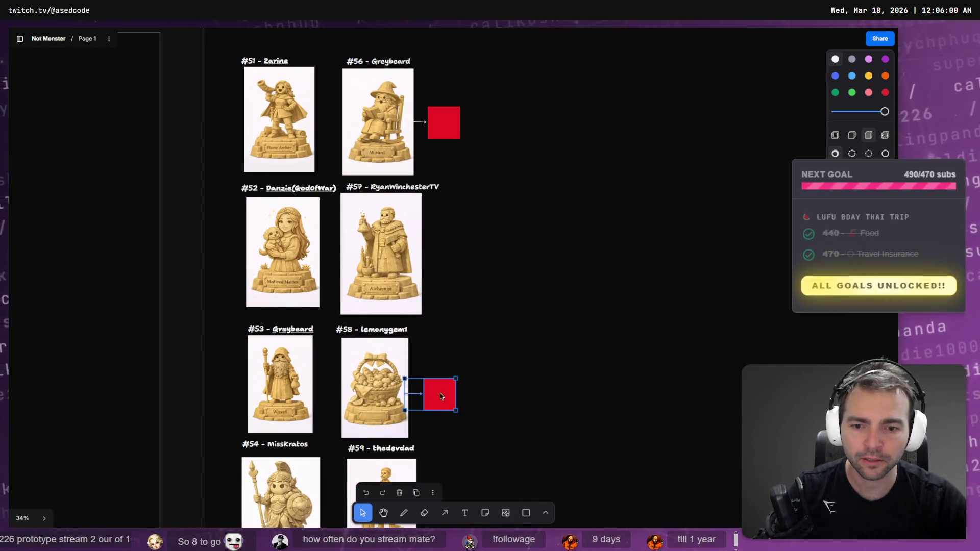
pyautogui.scroll(-3, 501, 253)
pyautogui.moveTo(456, 252); pyautogui.dragTo(464, 370)
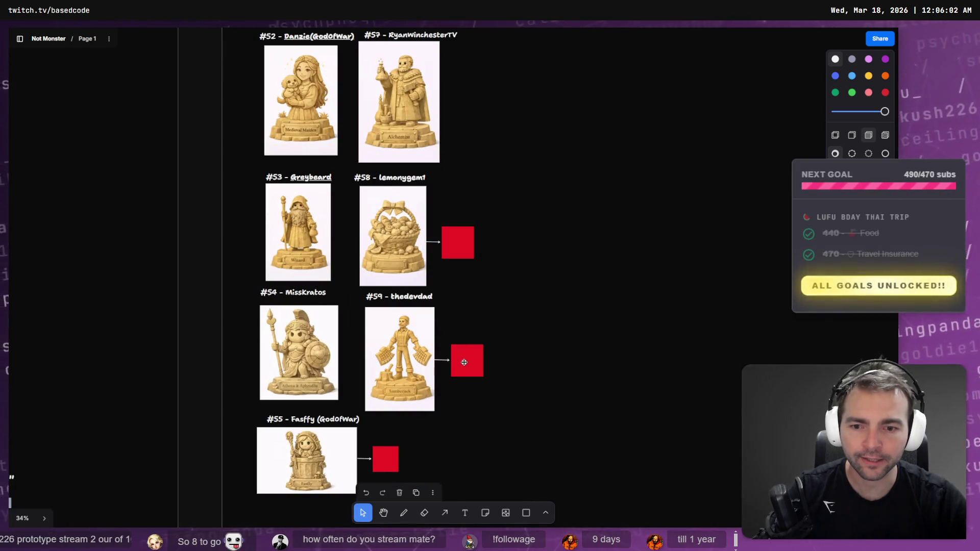
# - Remove the marker copy beside #58, then zoom out to see both boards
pyautogui.scroll(-2, 509, 317)
pyautogui.scroll(1, 521, 219)
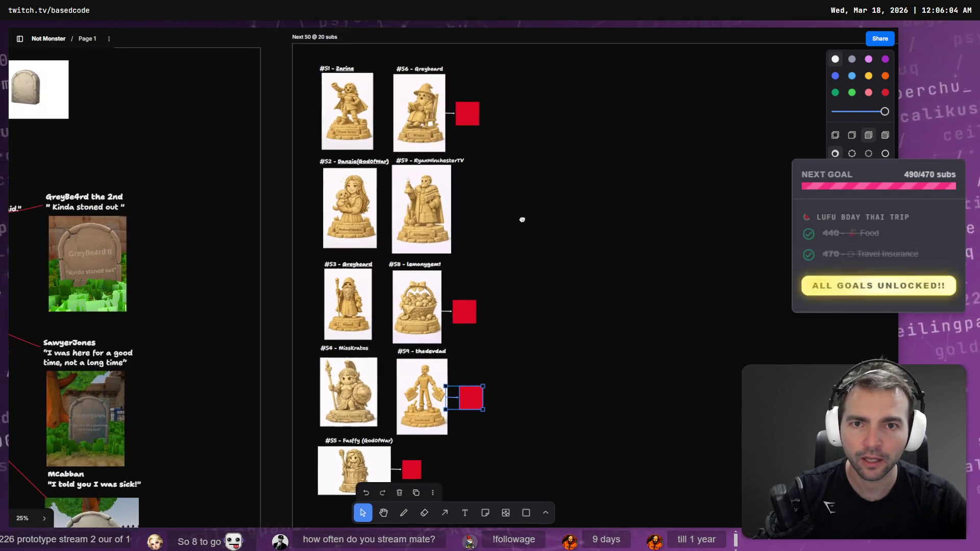
pyautogui.click(464, 295)
pyautogui.press('Delete')
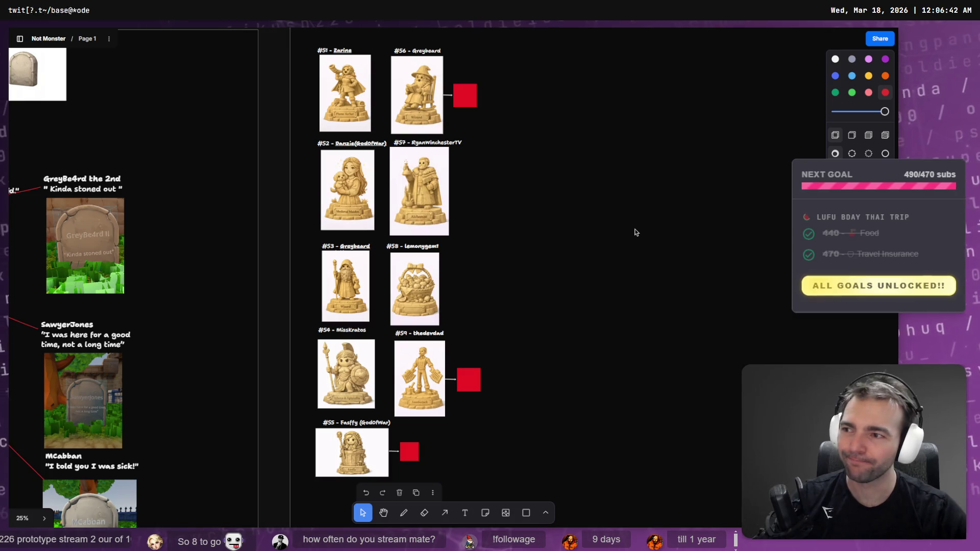
pyautogui.moveTo(565, 280)
pyautogui.mouseDown()
pyautogui.moveTo(631, 291)
pyautogui.moveTo(606, 275)
pyautogui.mouseUp()
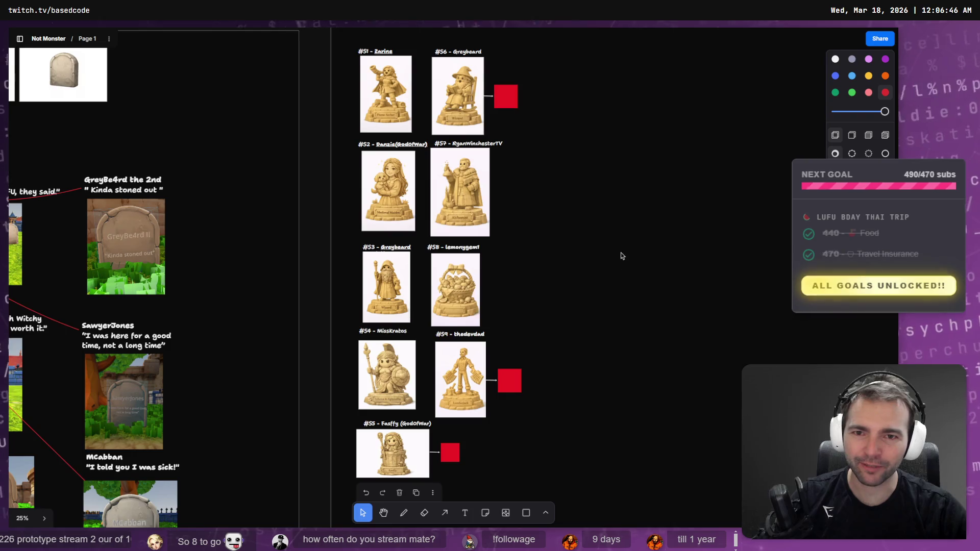
pyautogui.hotkey('ctrl', '-')
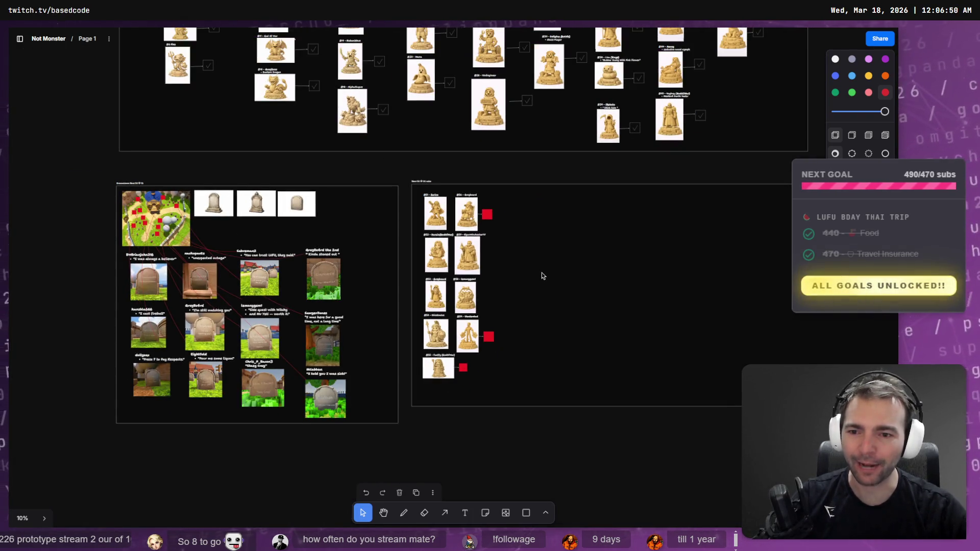
pyautogui.scroll(5, 541, 272)
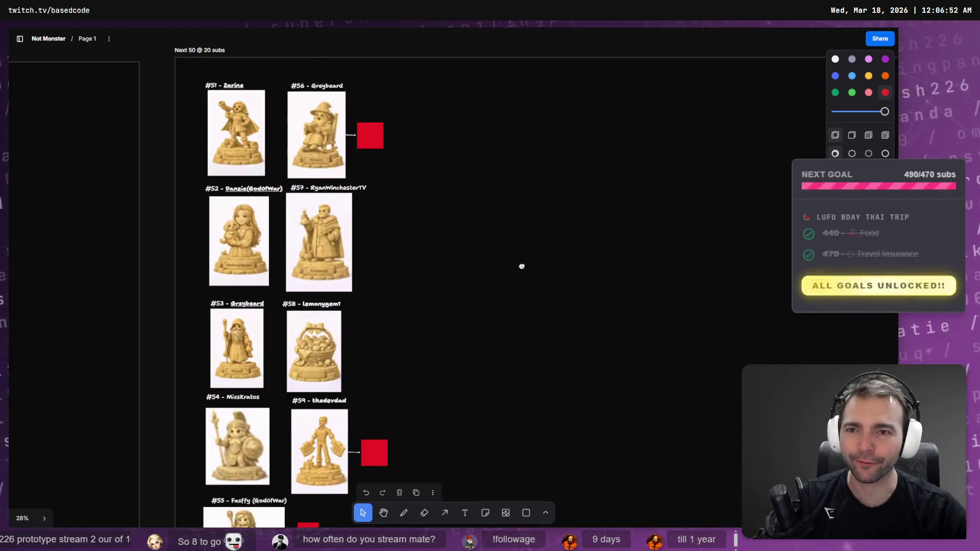
pyautogui.scroll(-3, 561, 219)
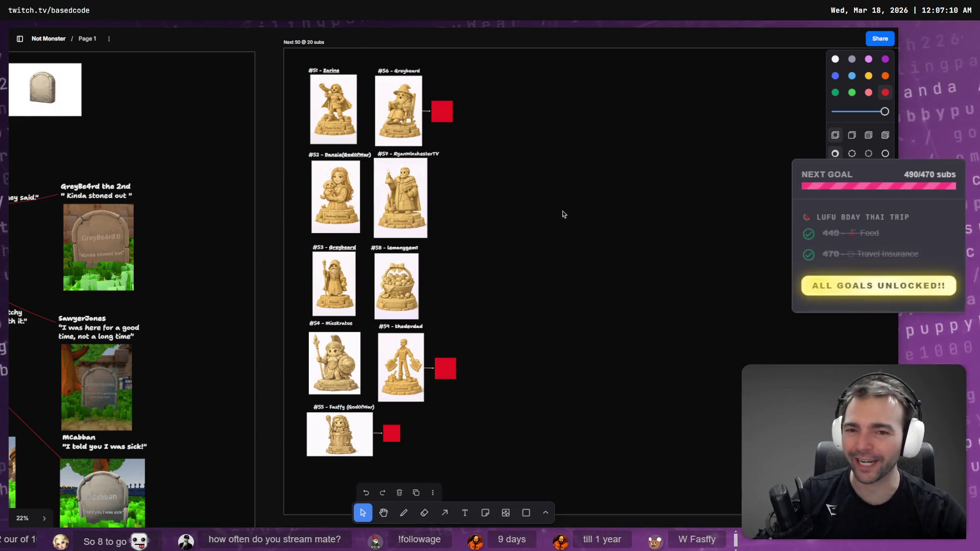
pyautogui.click(422, 153)
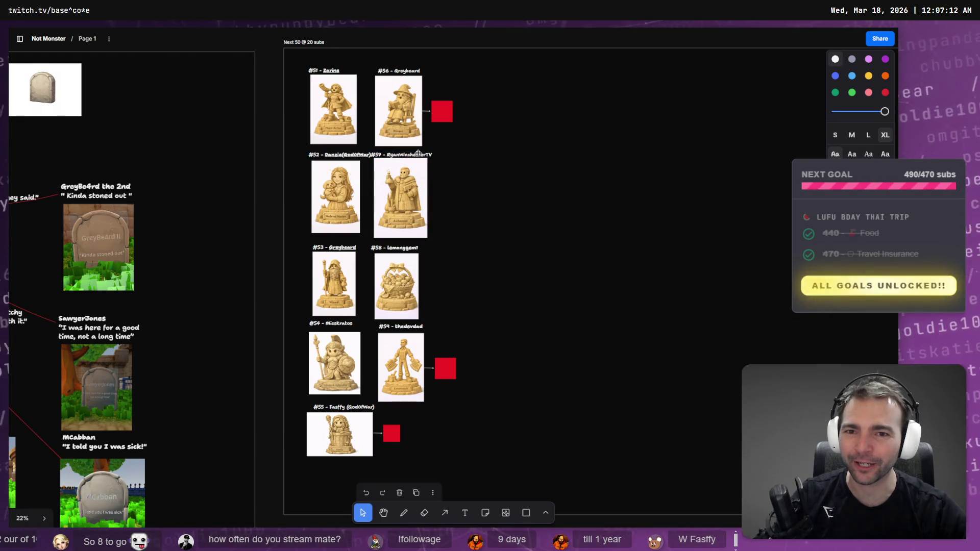
pyautogui.click(528, 210)
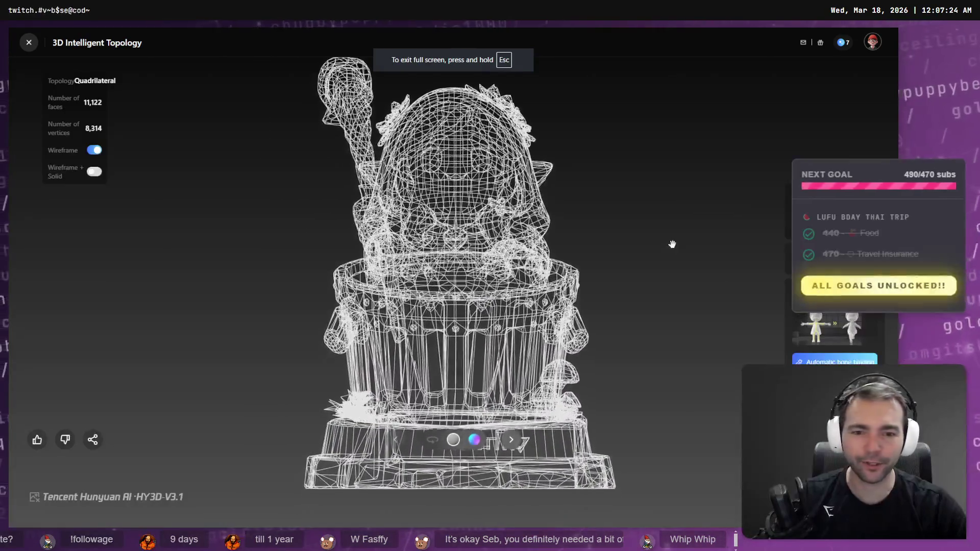
# - Auto-rotate each generated statue and compare wireframe and solid views before returning to tldraw
pyautogui.click(432, 440)
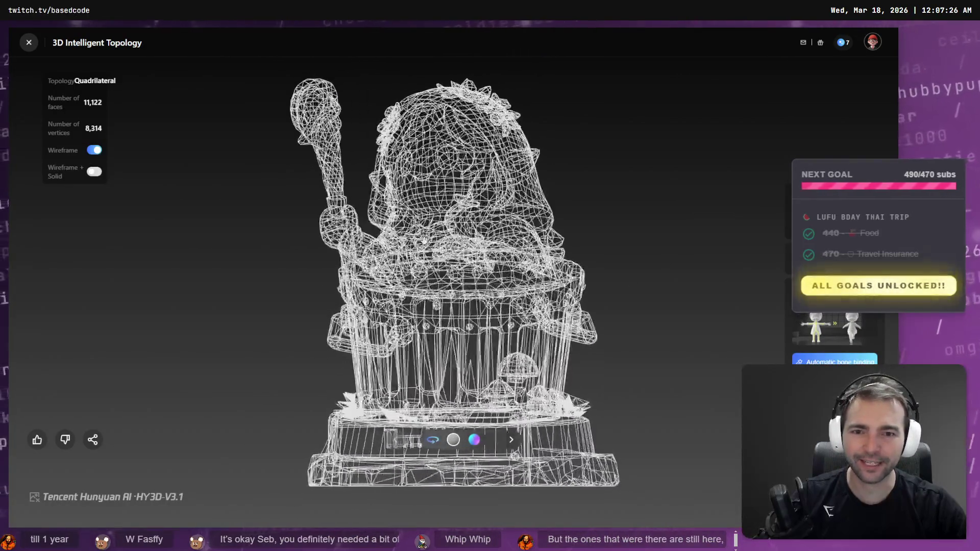
pyautogui.click(94, 149)
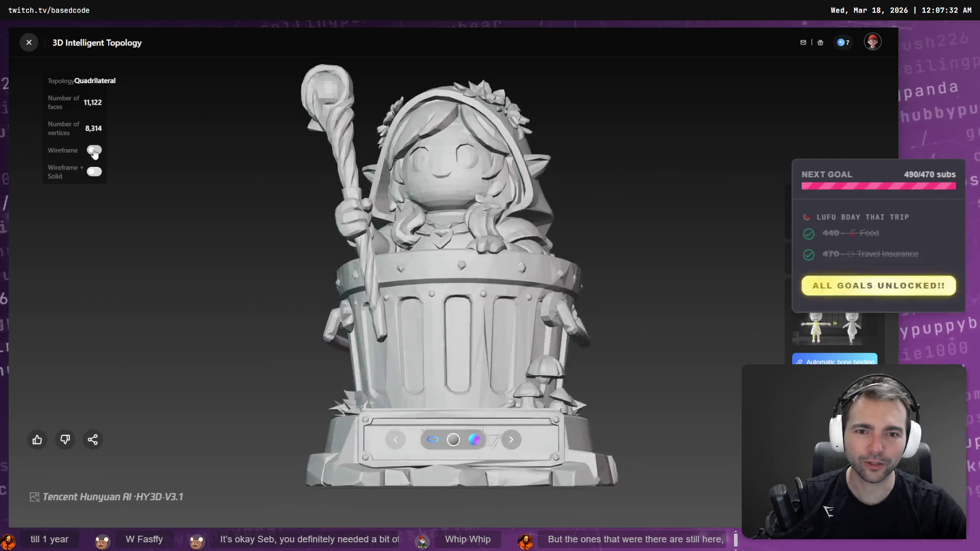
pyautogui.click(95, 151)
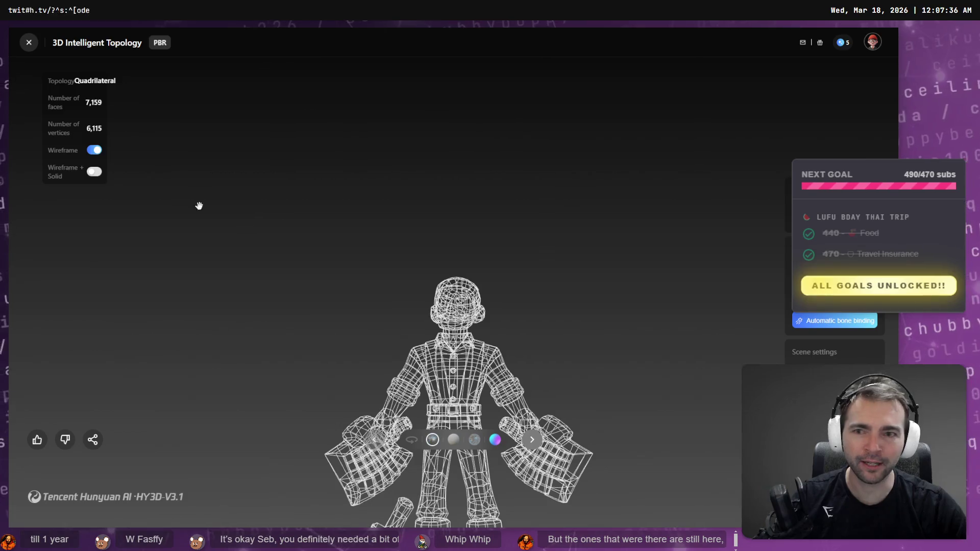
pyautogui.click(412, 439)
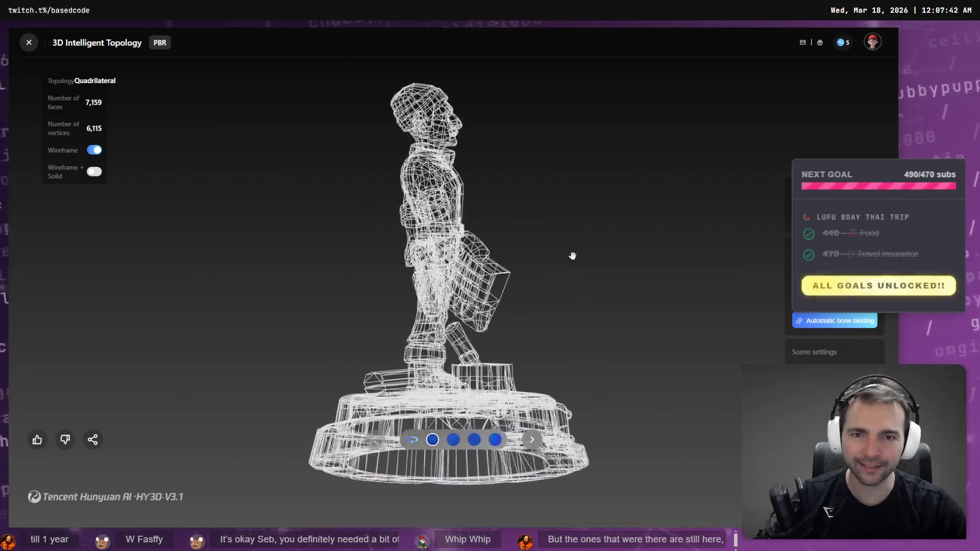
pyautogui.click(93, 151)
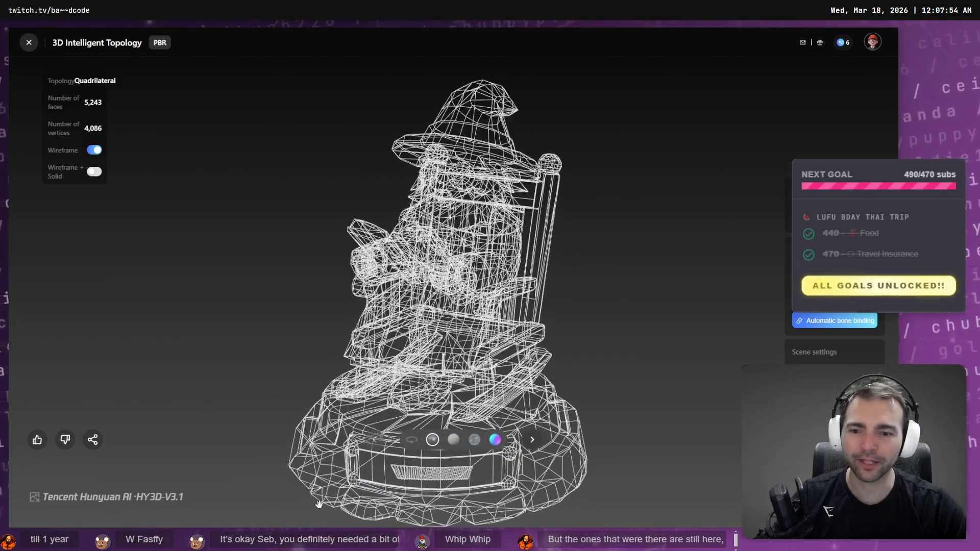
pyautogui.click(96, 151)
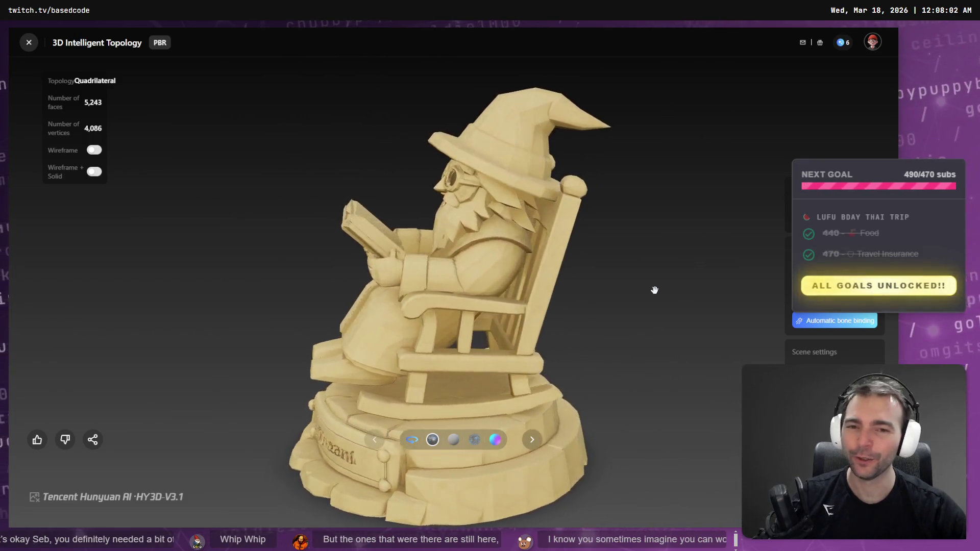
pyautogui.hotkey('alt', 'Tab')
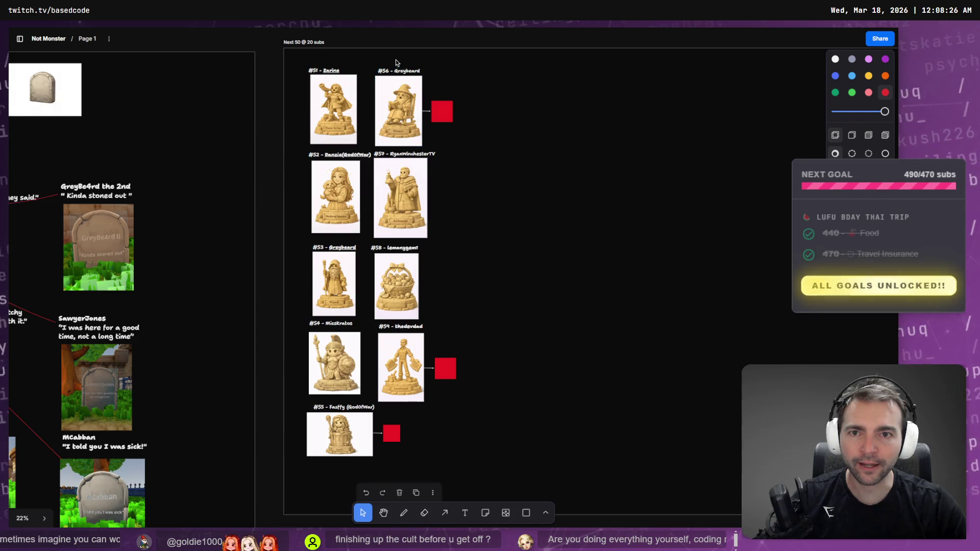
# - Copy today's downloaded zip archive from the Downloads folder
pyautogui.doubleClick(383, 72)
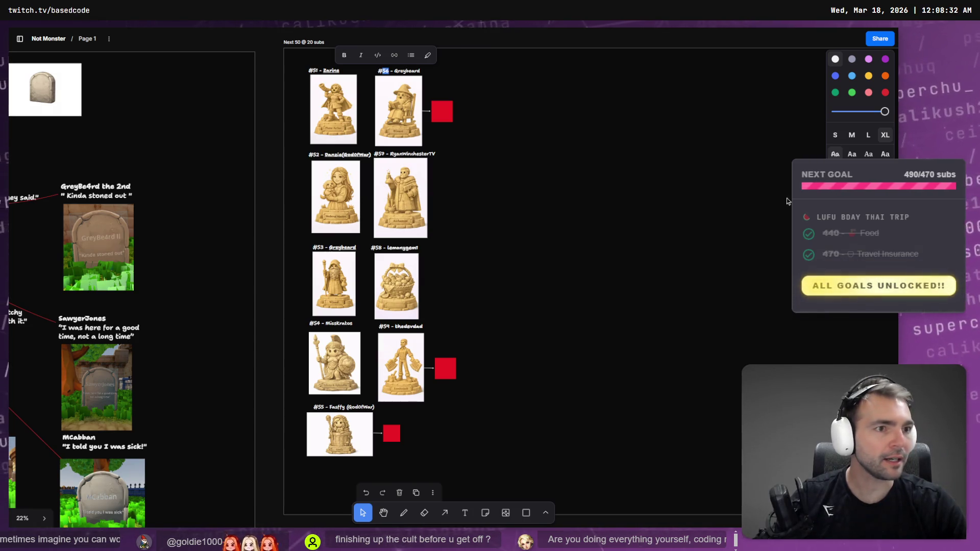
pyautogui.press('super+e')
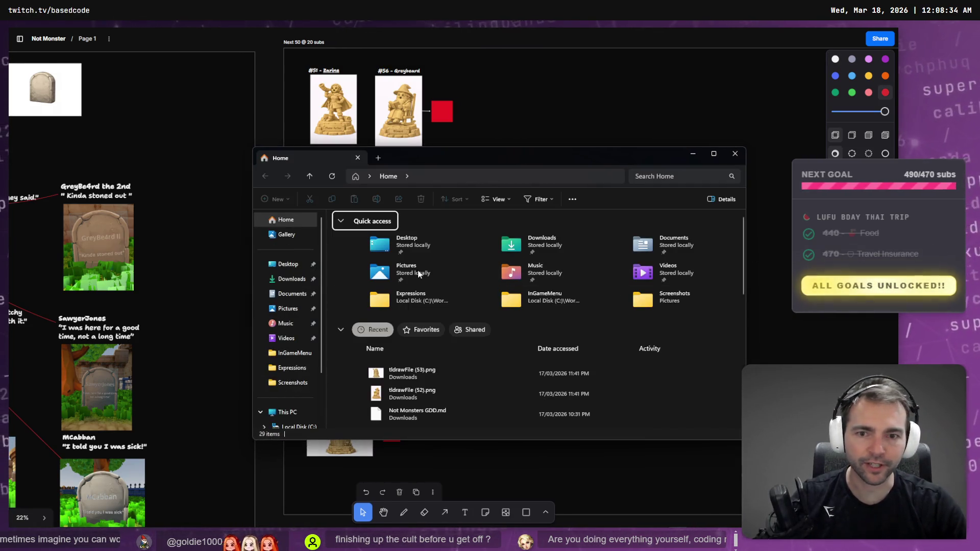
pyautogui.click(281, 280)
pyautogui.click(418, 244)
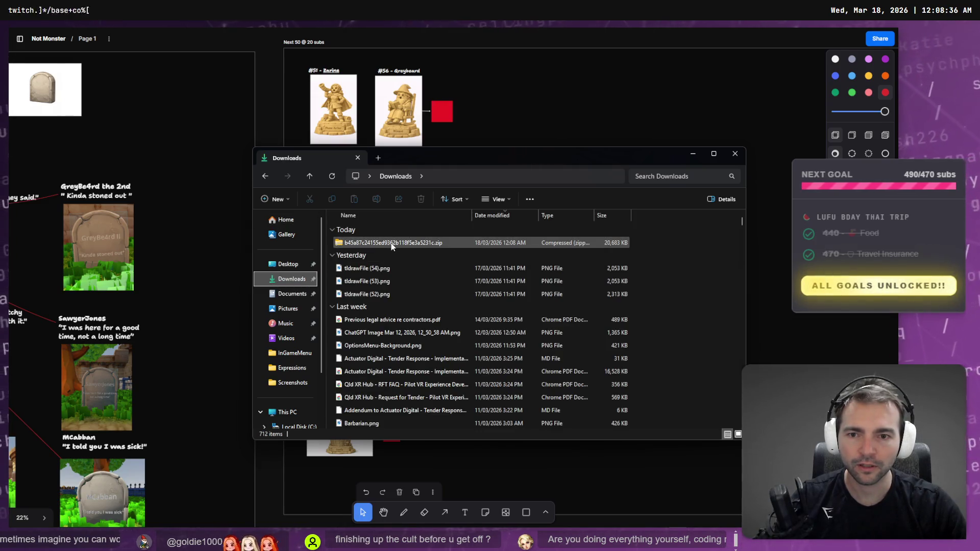
pyautogui.hotkey('ctrl', 'c')
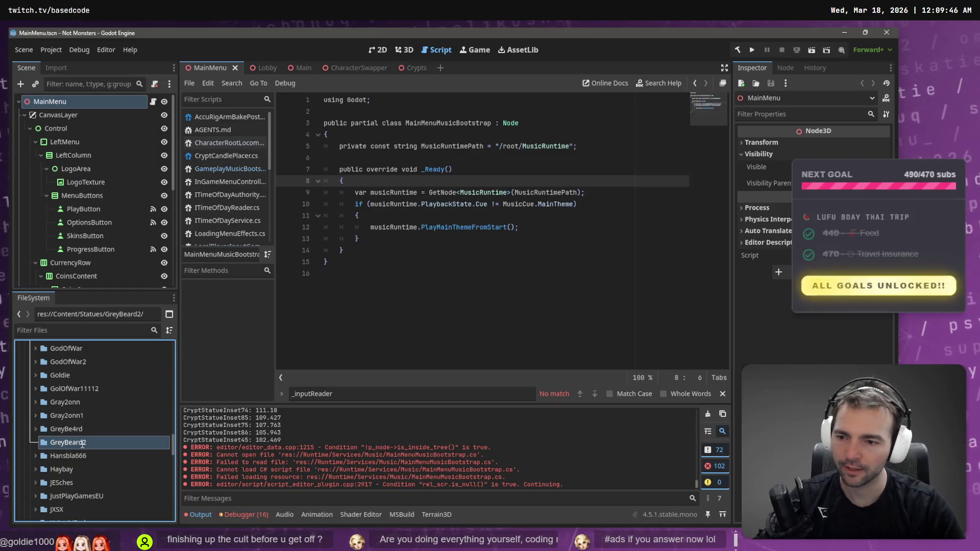
# - Open the GreyBe4rd2 statue folder in Windows File Explorer
pyautogui.rightClick(82, 443)
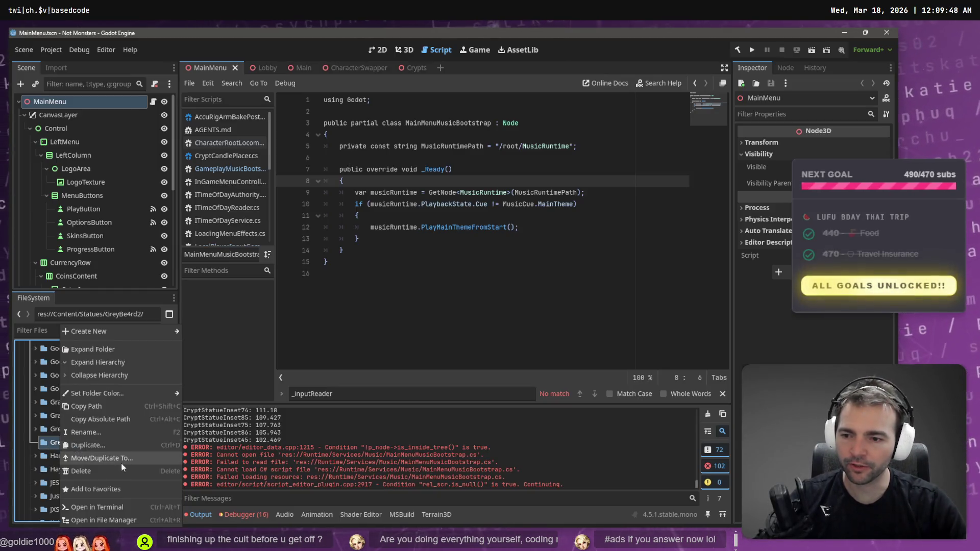
pyautogui.click(113, 519)
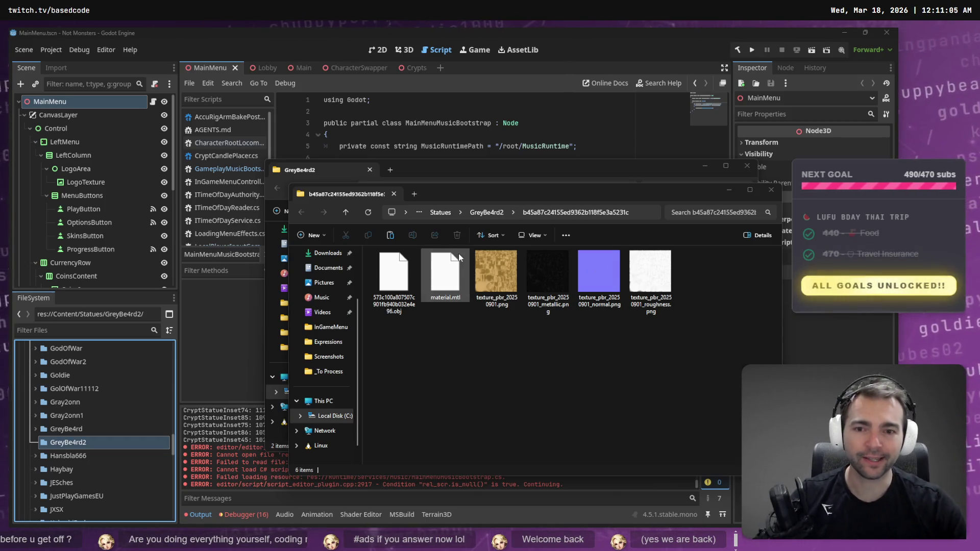
pyautogui.click(393, 278)
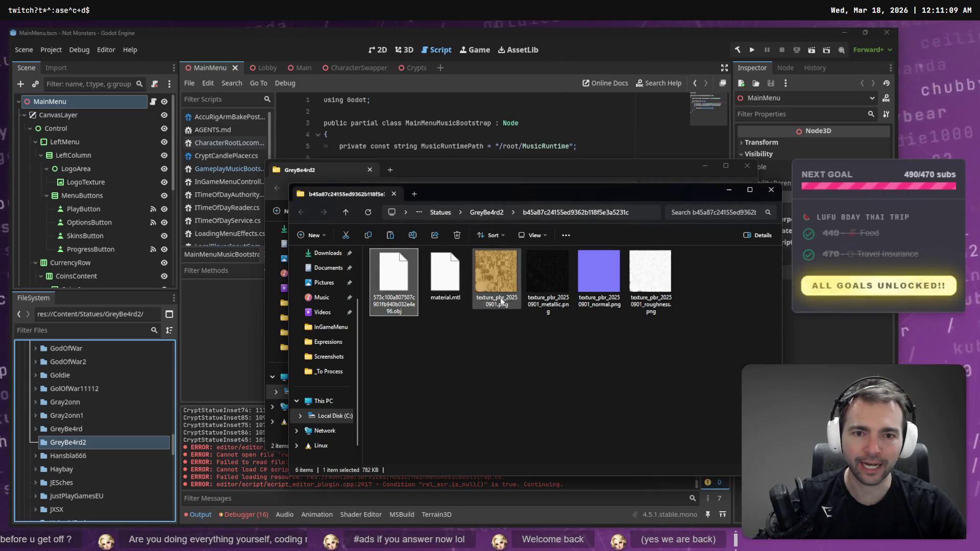
pyautogui.click(585, 211)
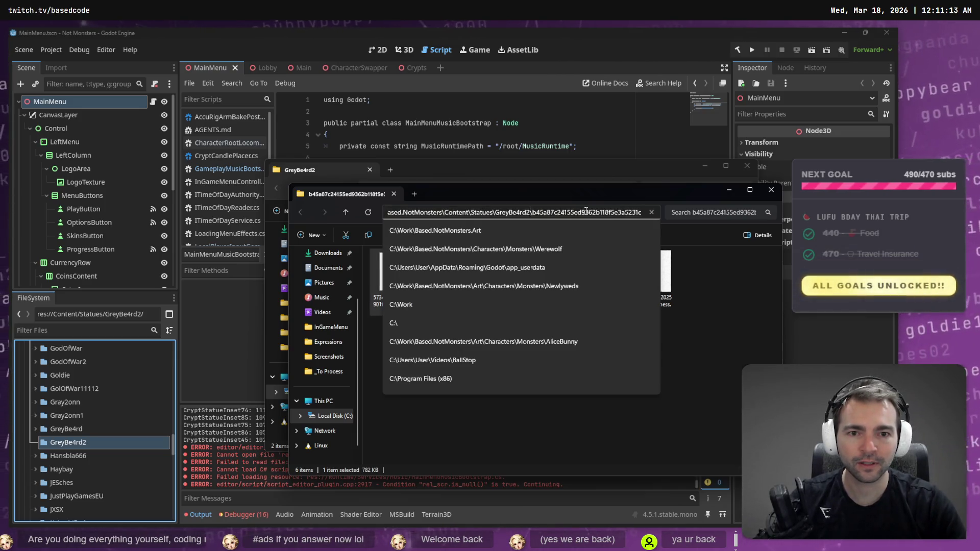
pyautogui.hotkey('ctrl', 'w')
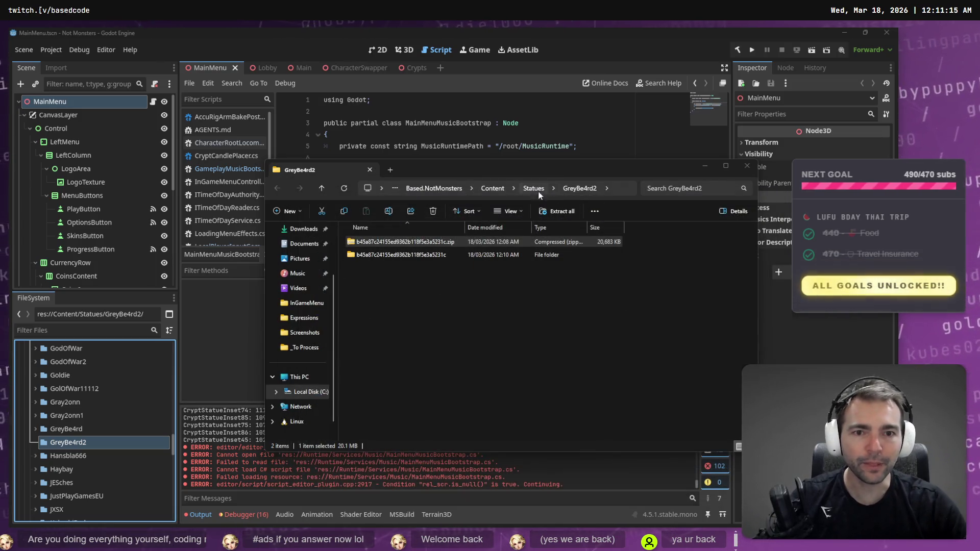
pyautogui.keyDown('shift'); pyautogui.click(388, 259); pyautogui.keyUp('shift')
pyautogui.press('Delete')
# - Move the six model and texture files from the extracted subfolder up into GreyBe4rd2
pyautogui.doubleClick(391, 266)
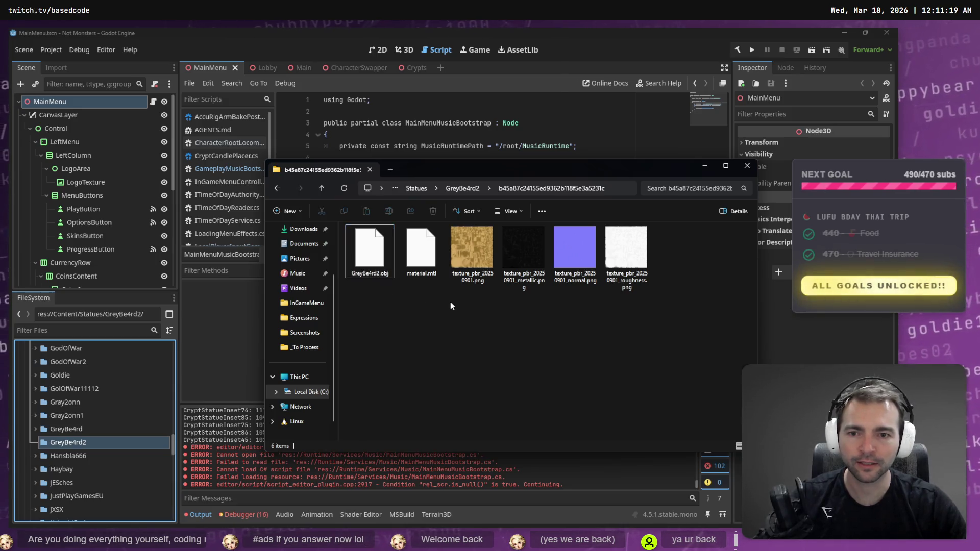
pyautogui.hotkey('ctrl', 'a')
pyautogui.hotkey('ctrl', 'x')
pyautogui.hotkey('alt', 'Up')
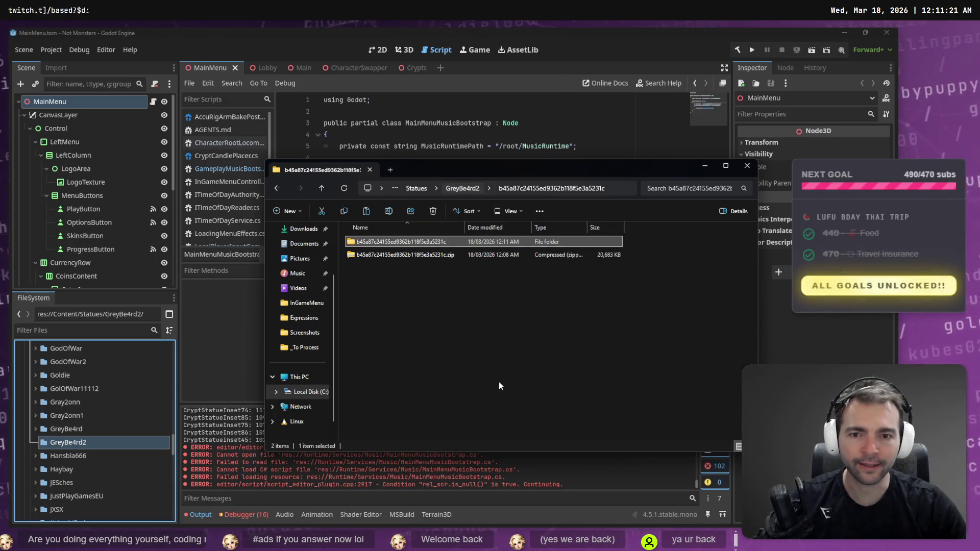
pyautogui.hotkey('ctrl', 'v')
# - Delete the leftover extracted subfolder and the zip archive
pyautogui.click(388, 242)
pyautogui.keyDown('shift'); pyautogui.click(388, 255); pyautogui.keyUp('shift')
pyautogui.press('Delete')
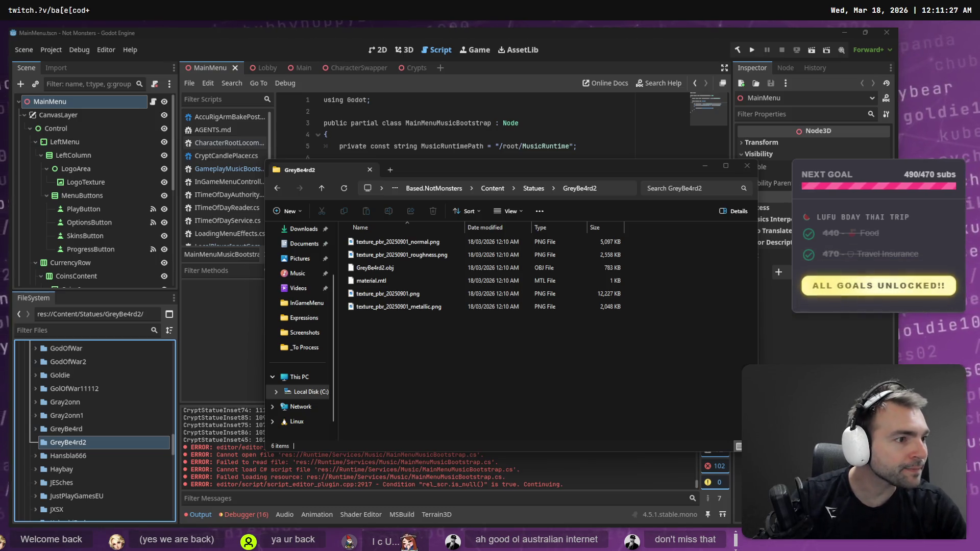
pyautogui.hotkey('alt', 'Tab')
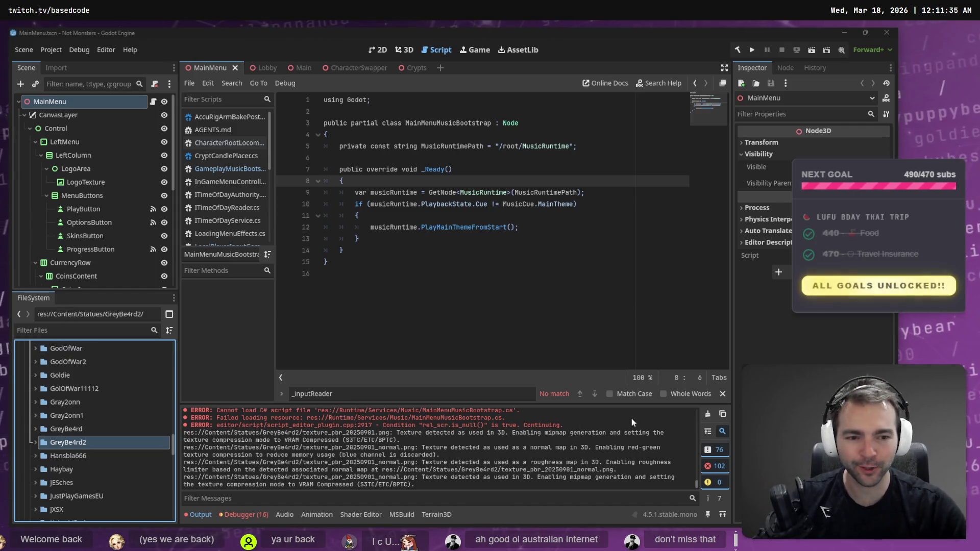
# - Clear the Output log, switch to 3D, show the GreyBe4rd2 files and open the Crypts scene
pyautogui.click(708, 414)
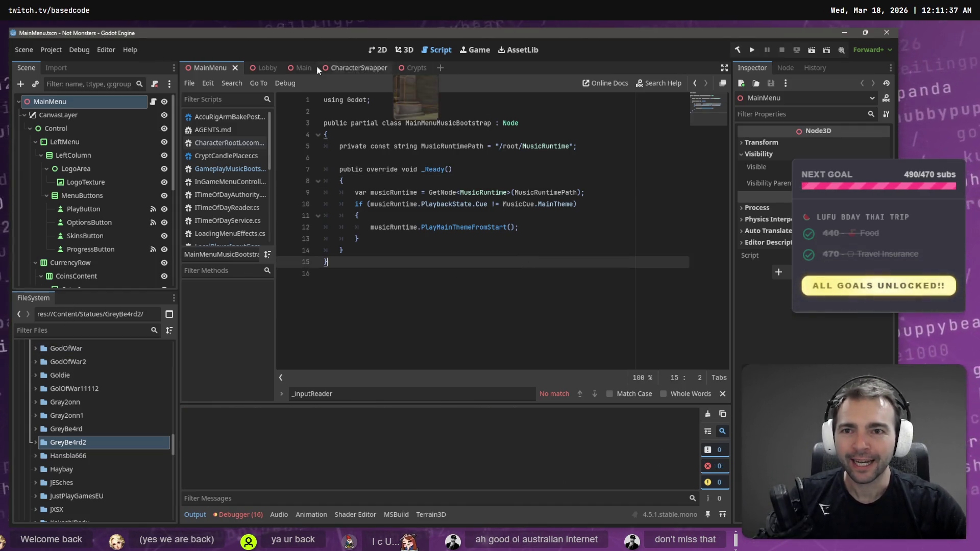
pyautogui.click(404, 49)
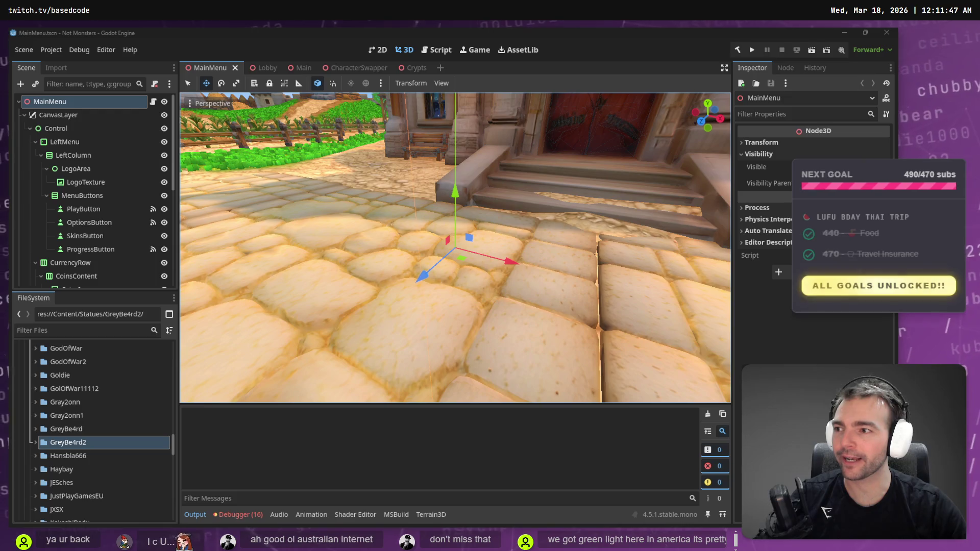
pyautogui.moveTo(281, 203)
pyautogui.mouseDown()
pyautogui.moveTo(337, 194)
pyautogui.moveTo(357, 148)
pyautogui.mouseUp()
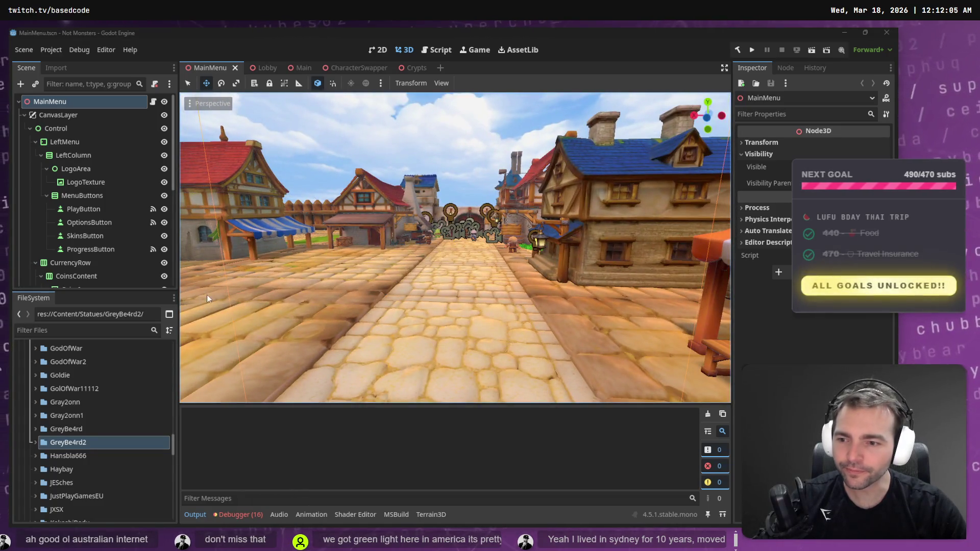
pyautogui.click(35, 442)
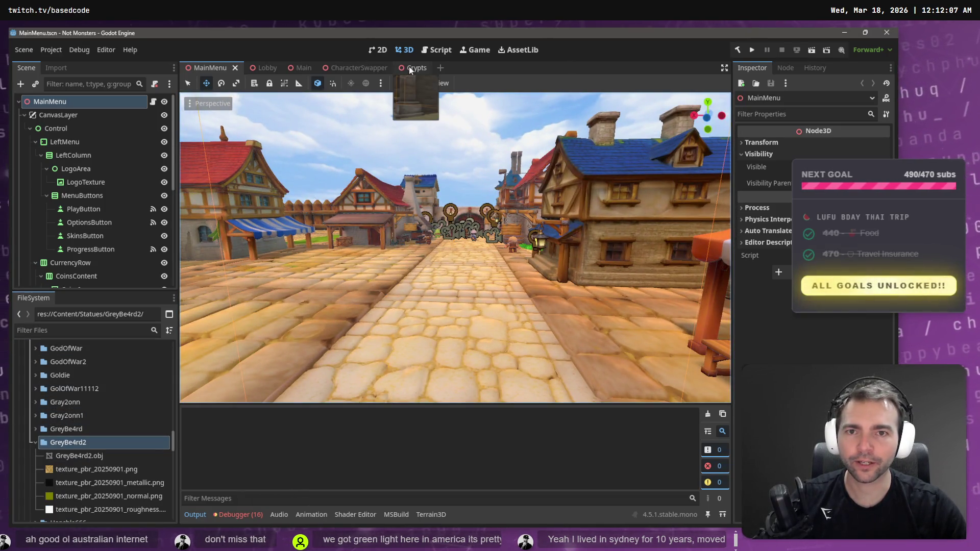
pyautogui.click(409, 68)
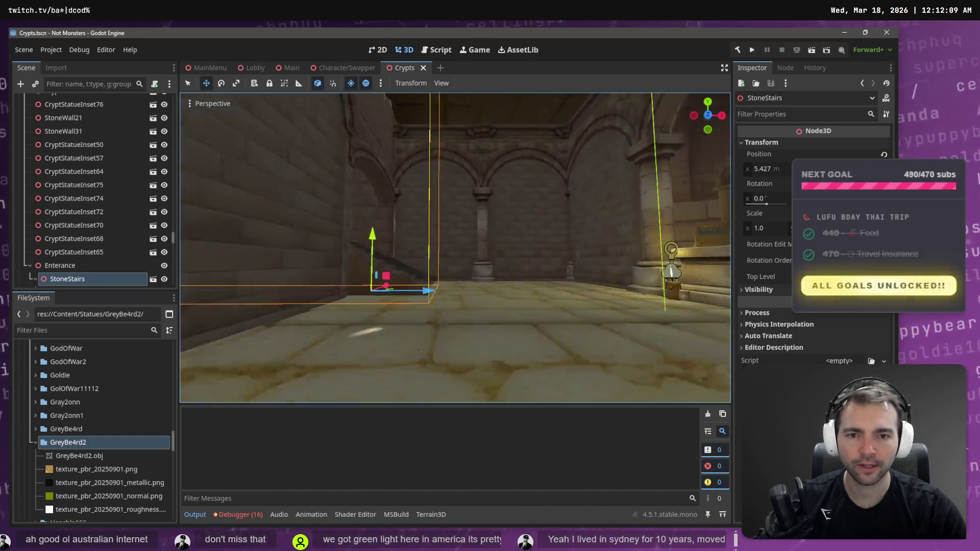
# - Drop GreyBe4rd2.obj into the crypt and reimport its mesh at 1.3 scale on all axes
pyautogui.moveTo(79, 455)
pyautogui.mouseDown()
pyautogui.moveTo(393, 280)
pyautogui.moveTo(397, 225)
pyautogui.mouseUp()
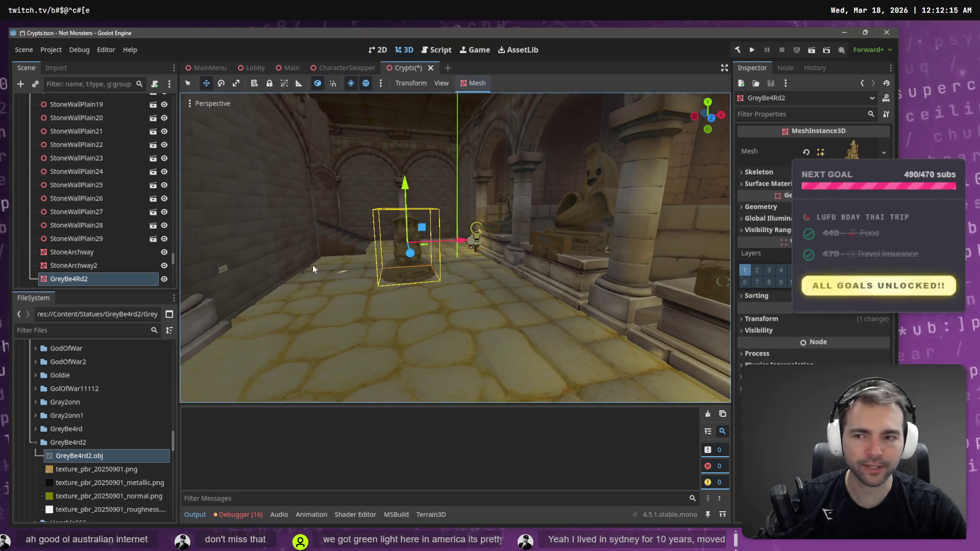
pyautogui.click(56, 67)
pyautogui.click(58, 204)
pyautogui.write('1.3')
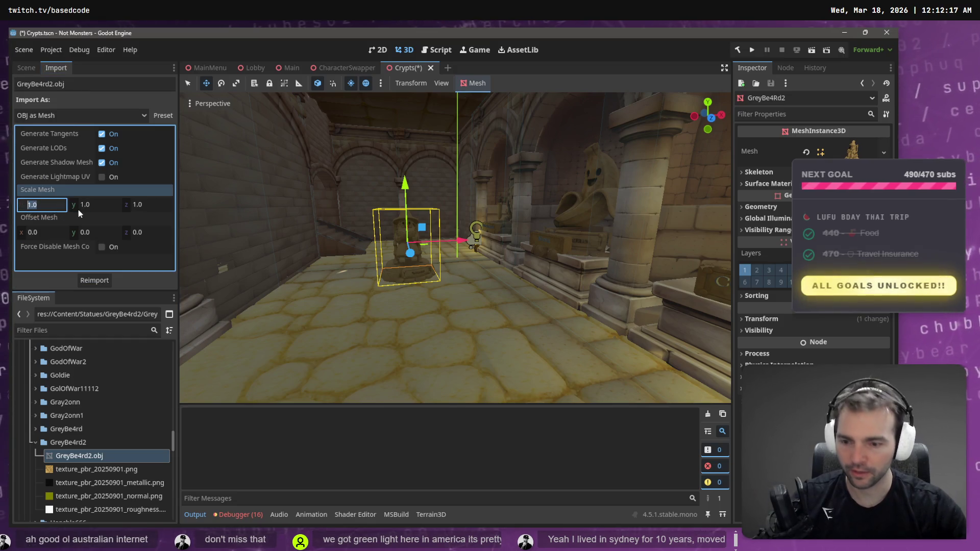
pyautogui.press('Tab')
pyautogui.write('1.3')
pyautogui.press('Tab')
pyautogui.write('1.3')
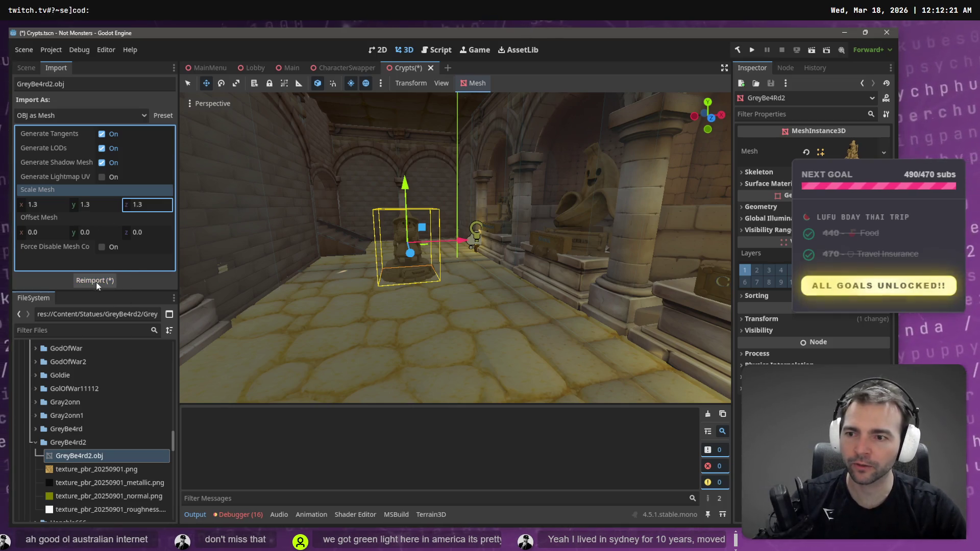
pyautogui.click(96, 283)
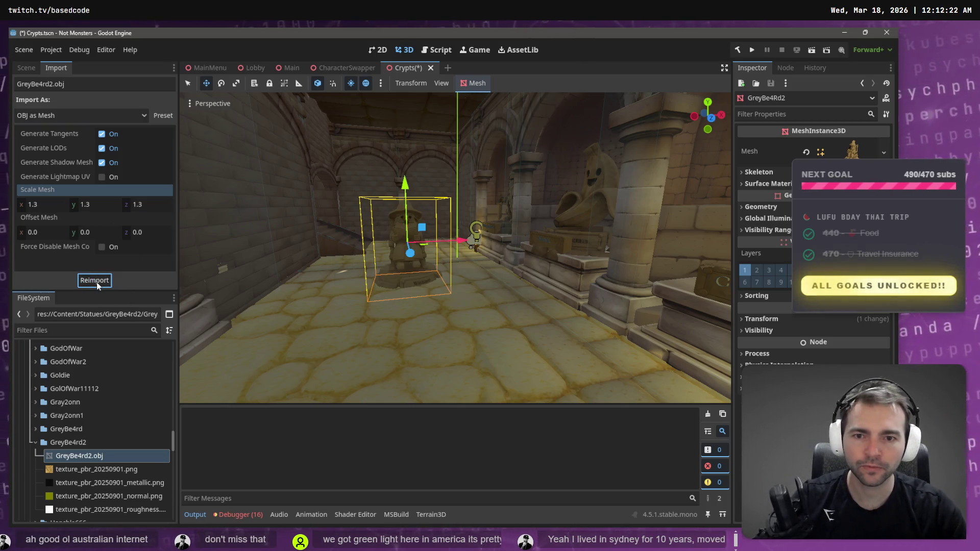
# - Rename the statue node to 56_GreyBe4Rd2
pyautogui.click(24, 67)
pyautogui.click(77, 191)
pyautogui.press('Home')
pyautogui.write('56_')
pyautogui.press('Return')
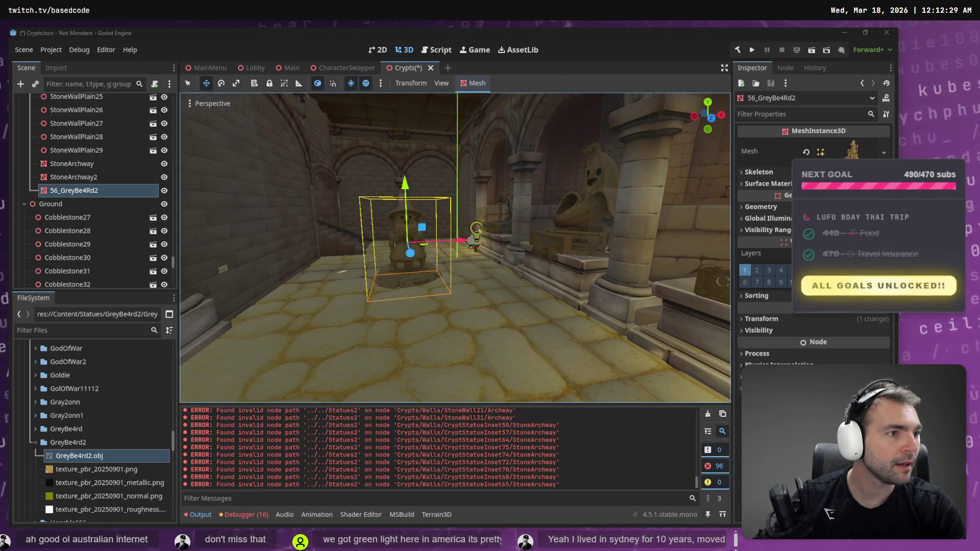
# - Paste copies of 1_Warmonger's StatuePlaque and Text nodes onto 56_GreyBe4Rd2
pyautogui.hotkey('alt', 'Tab')
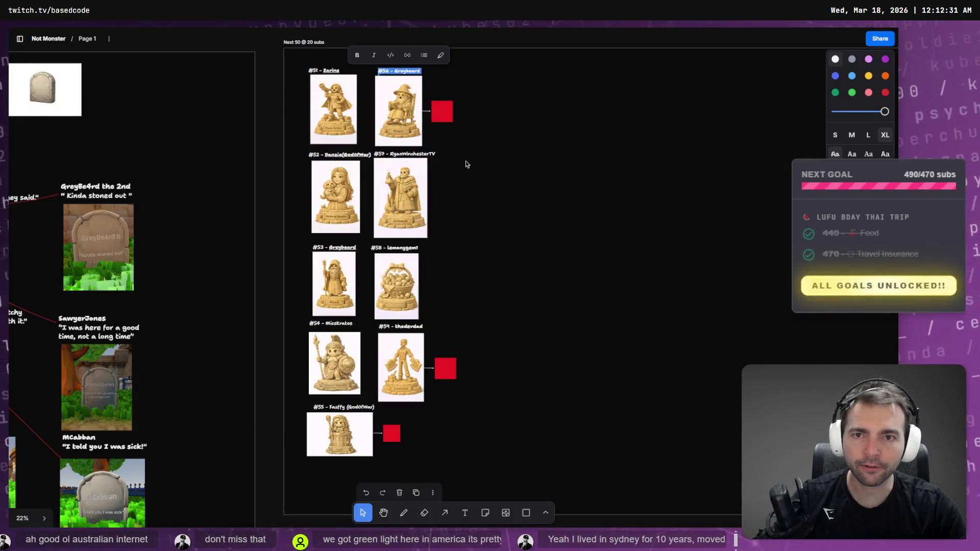
pyautogui.hotkey('alt', 'Tab')
pyautogui.scroll(5, 102, 184)
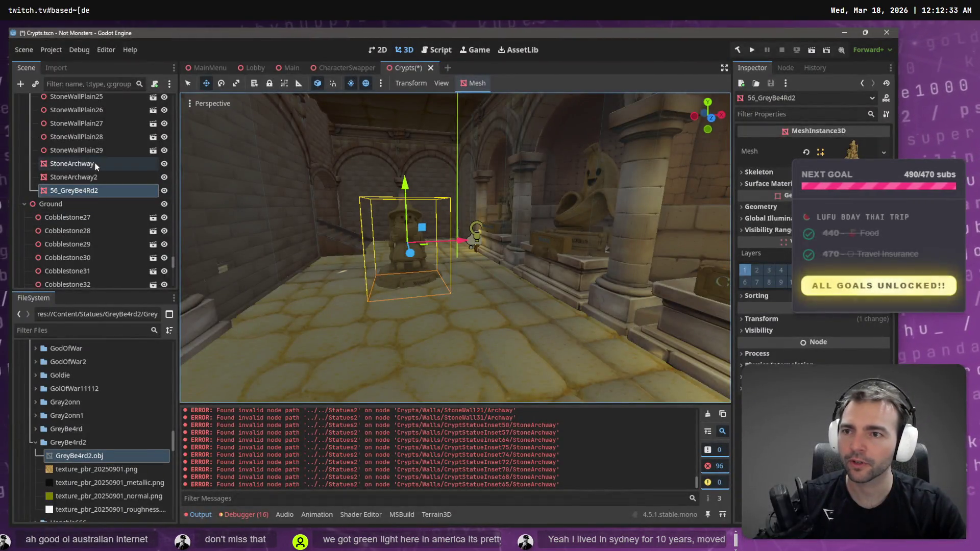
pyautogui.scroll(10, 108, 173)
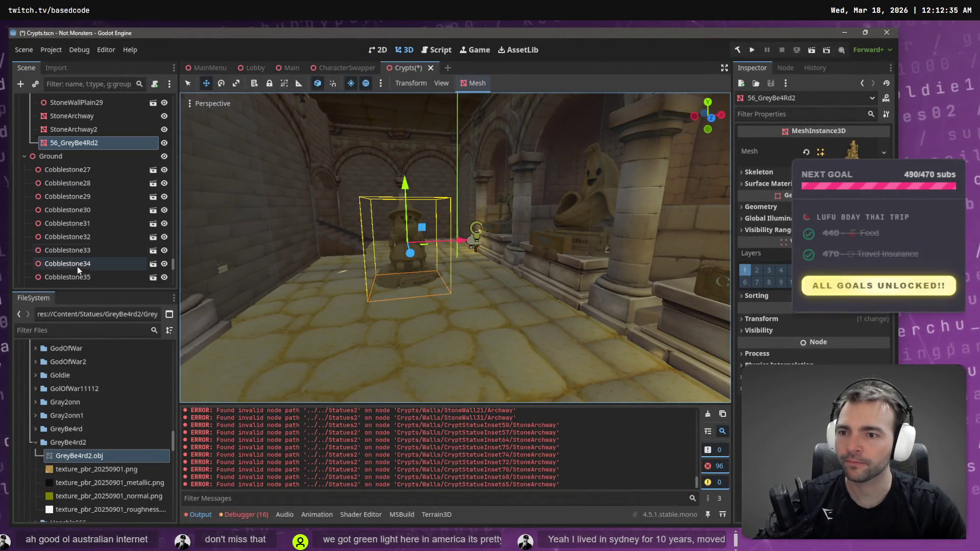
pyautogui.scroll(10, 107, 176)
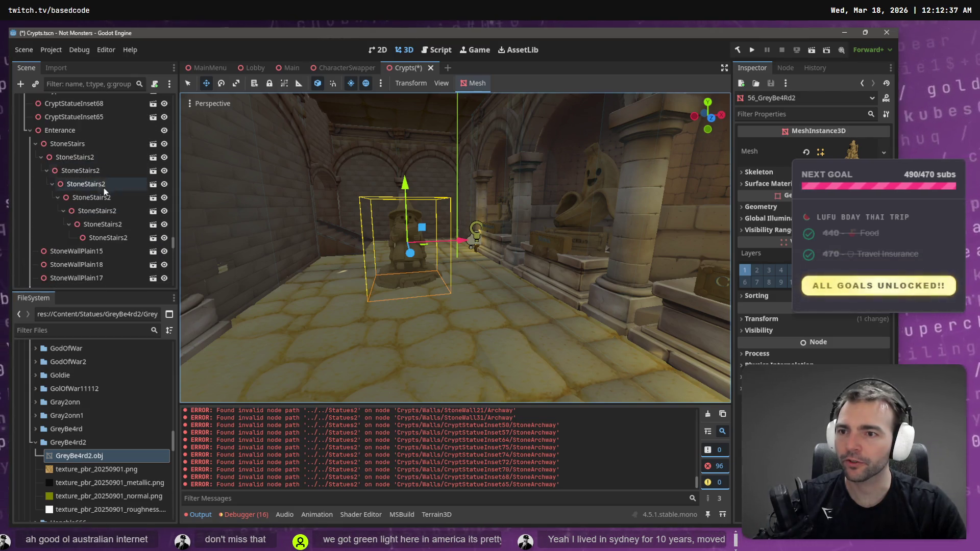
pyautogui.scroll(15, 123, 183)
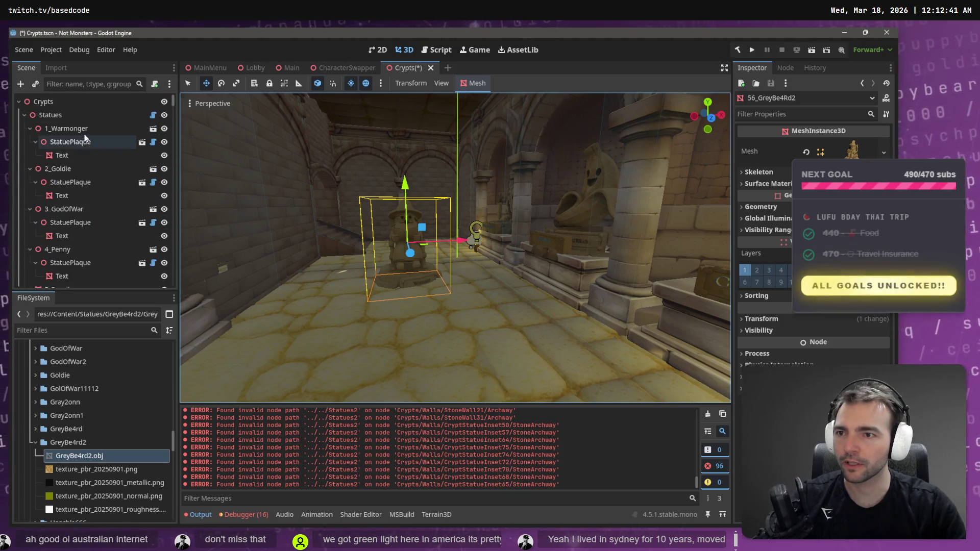
pyautogui.click(75, 145)
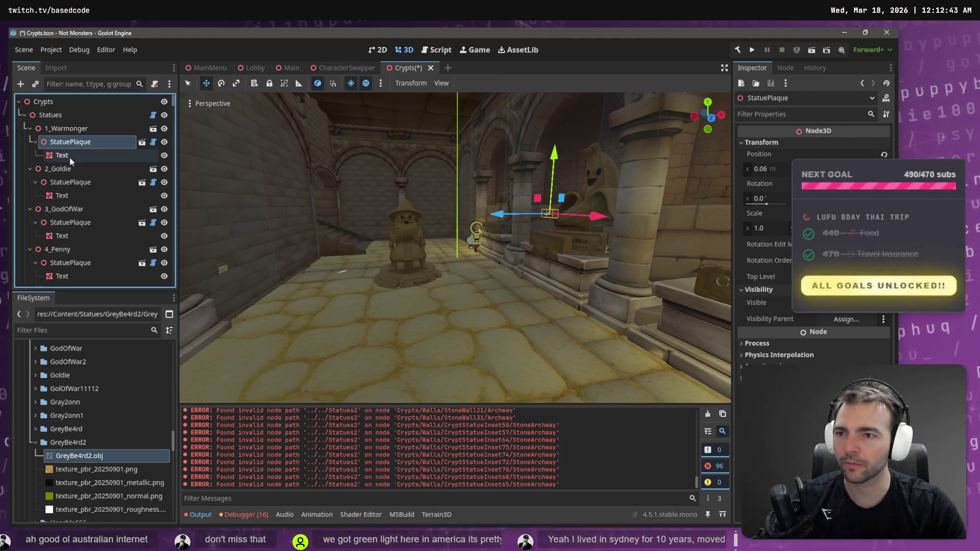
pyautogui.keyDown('shift'); pyautogui.click(138, 158); pyautogui.keyUp('shift')
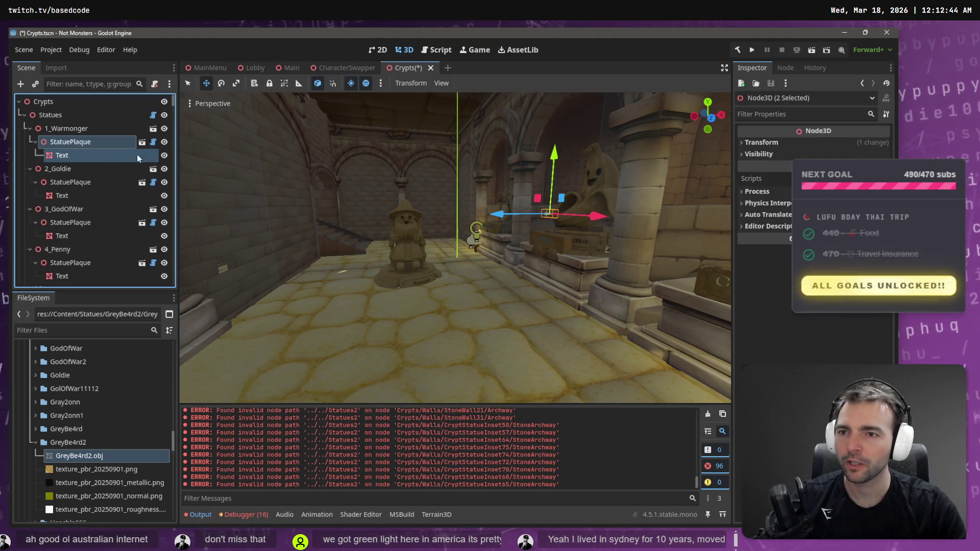
pyautogui.click(404, 240)
pyautogui.hotkey('ctrl', 'v')
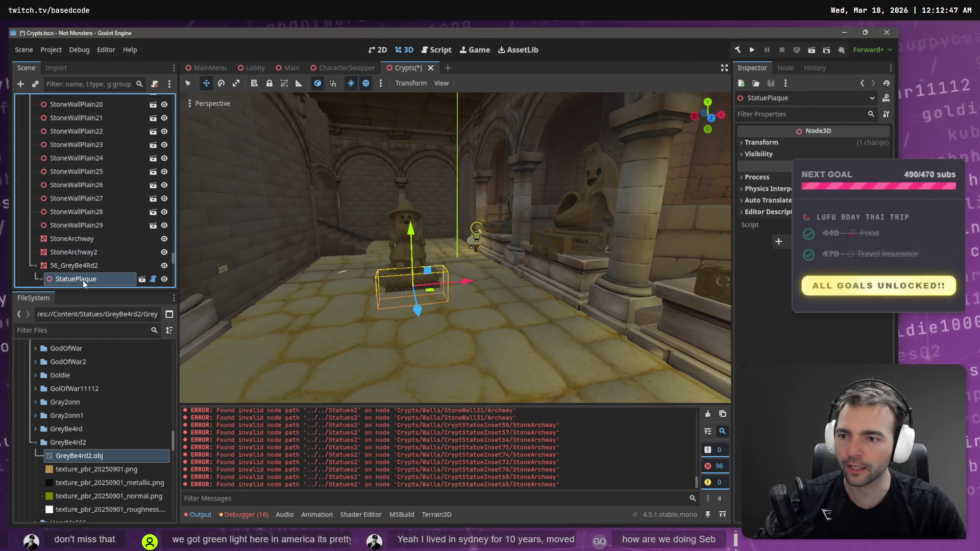
# - Reparent 56_GreyBe4Rd2 under Statues, placed just above 57_RyanWinchesterTV
pyautogui.rightClick(70, 268)
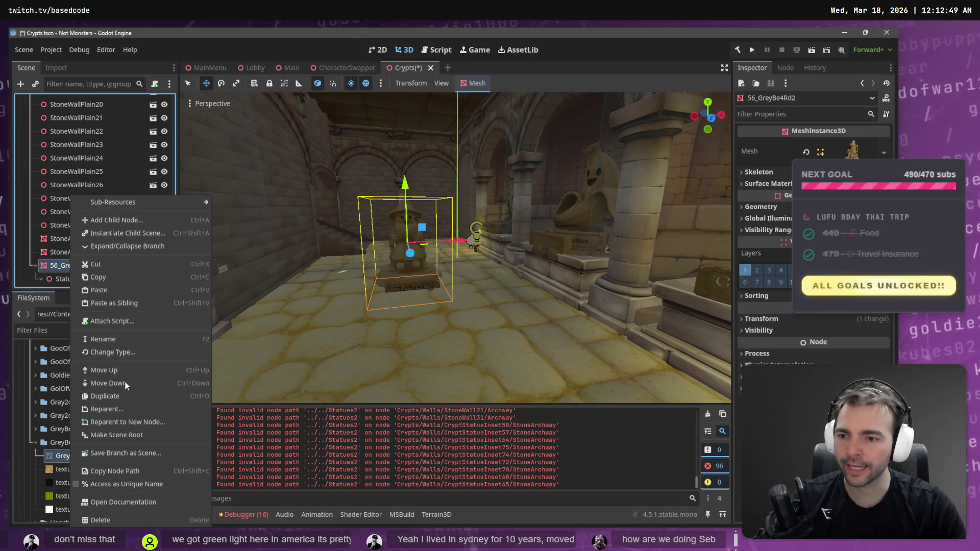
pyautogui.click(121, 410)
pyautogui.doubleClick(415, 156)
pyautogui.scroll(5, 130, 157)
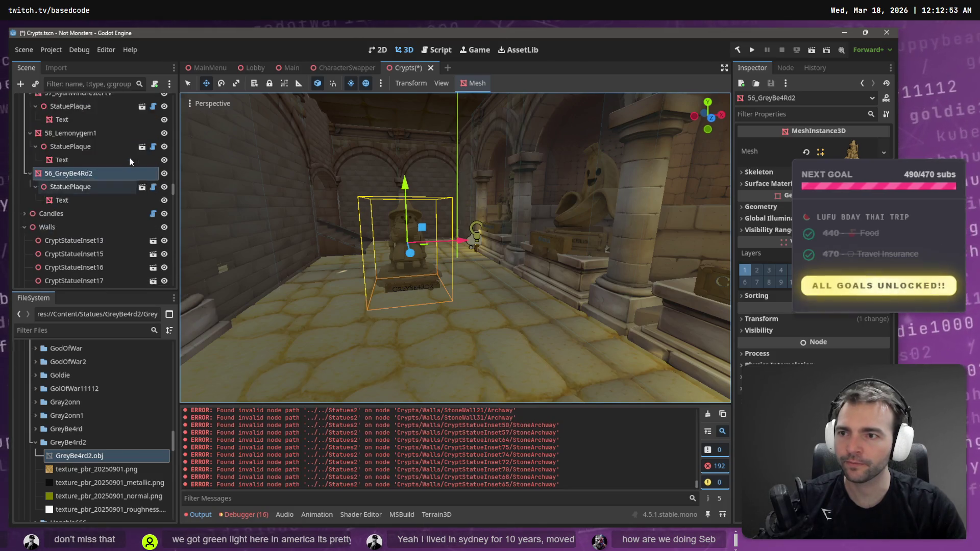
pyautogui.moveTo(51, 220)
pyautogui.mouseDown()
pyautogui.moveTo(76, 174)
pyautogui.moveTo(17, 139)
pyautogui.mouseUp()
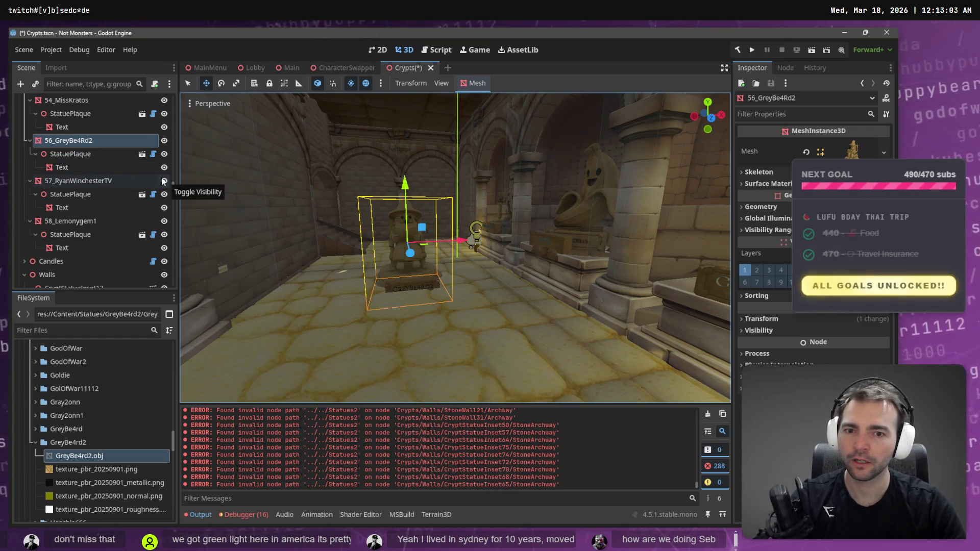
pyautogui.doubleClick(79, 142)
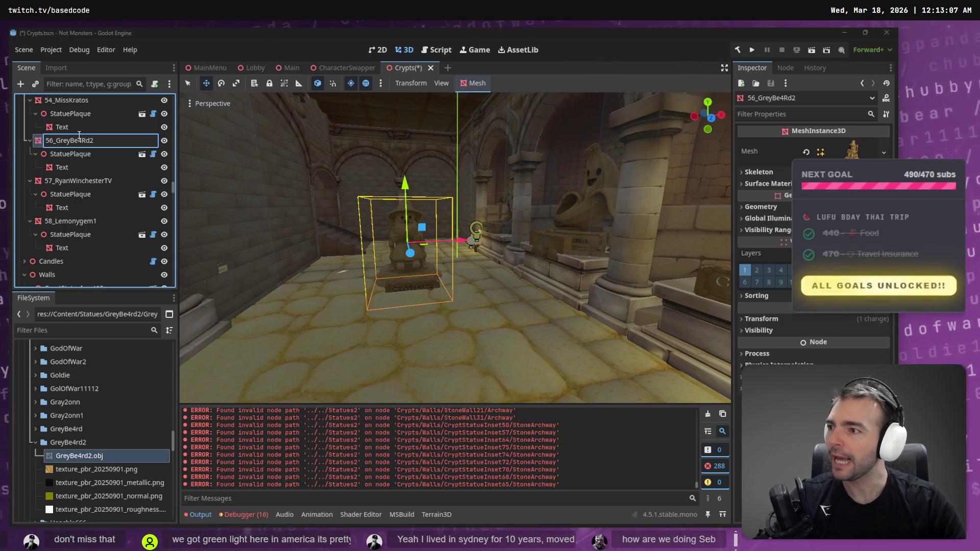
pyautogui.press('Return')
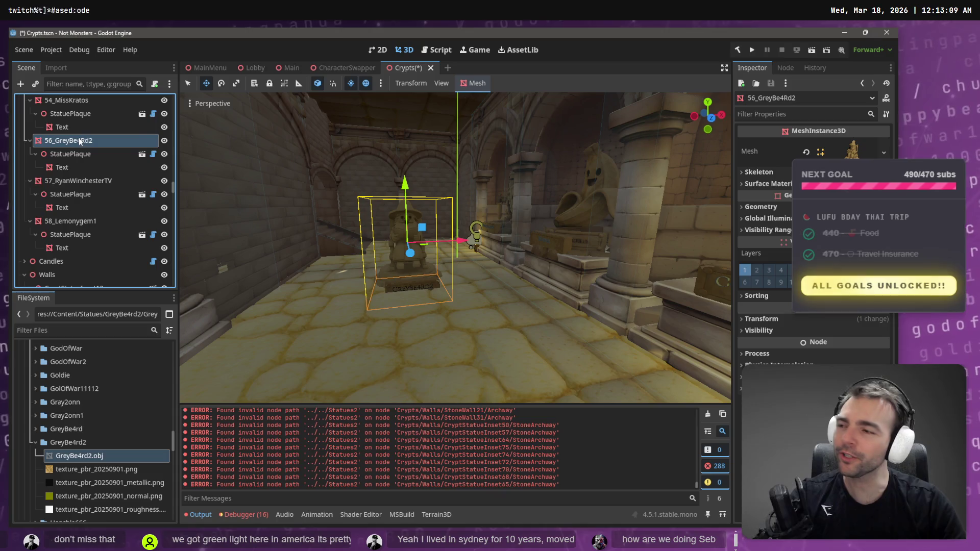
pyautogui.press('Left')
pyautogui.press('Left')
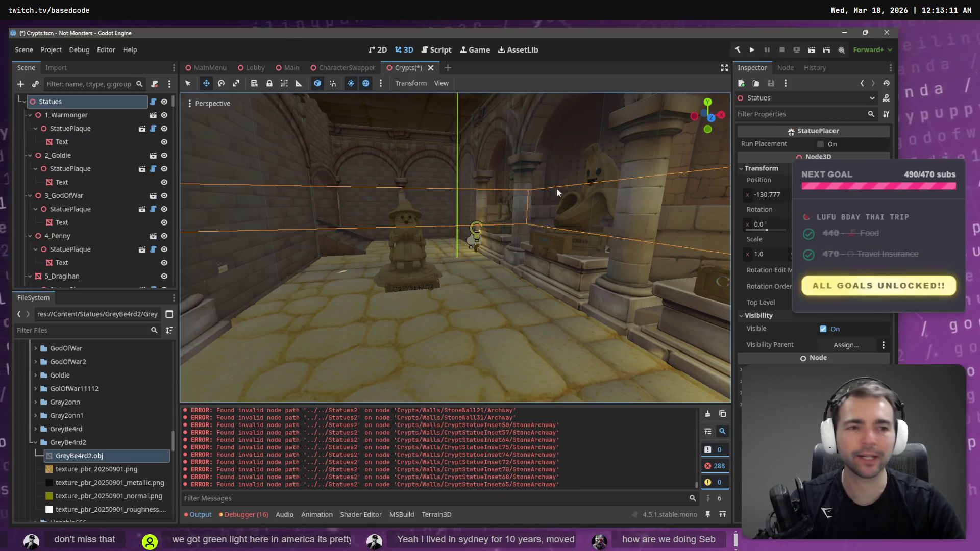
# - Run the statue placement into the alcoves and frame the 56_GreyBe4Rd2 statue
pyautogui.click(819, 144)
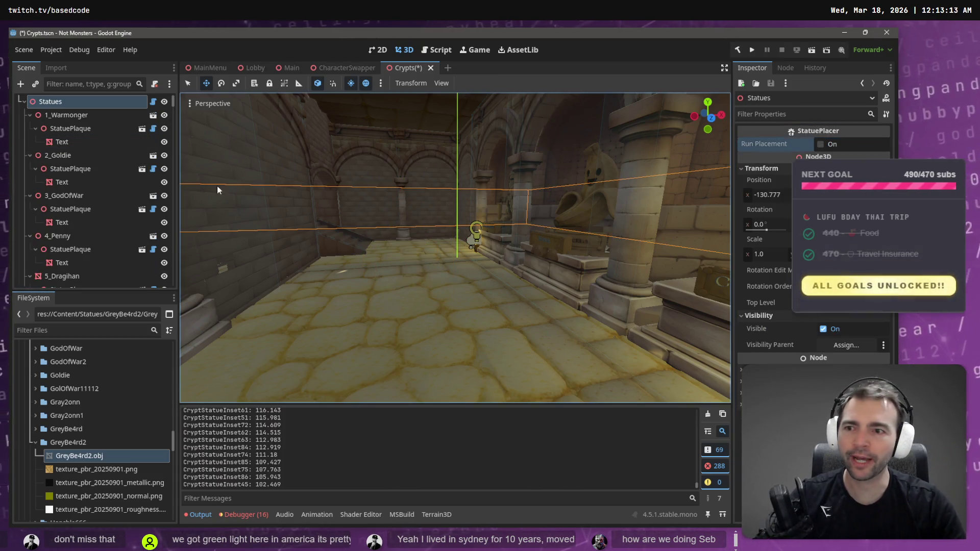
pyautogui.click(29, 116)
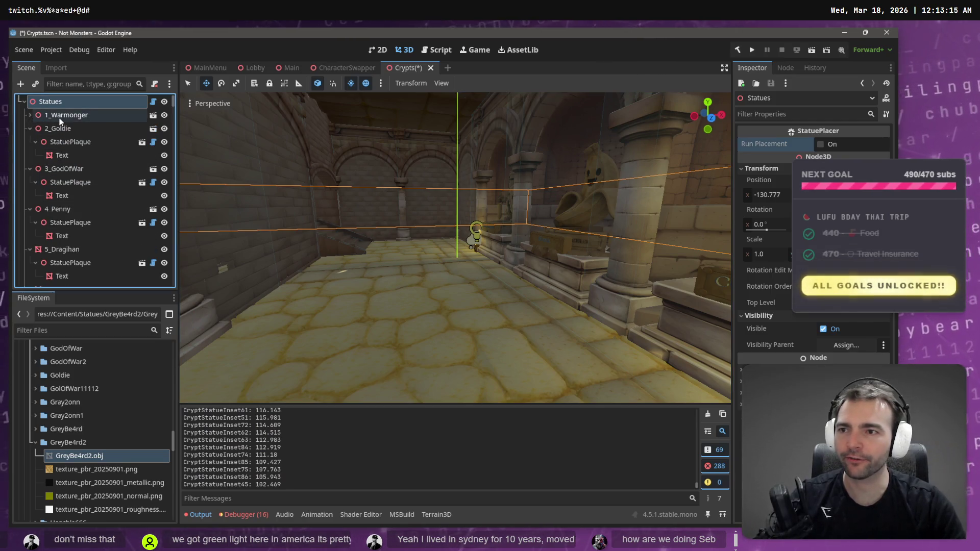
pyautogui.click(59, 118)
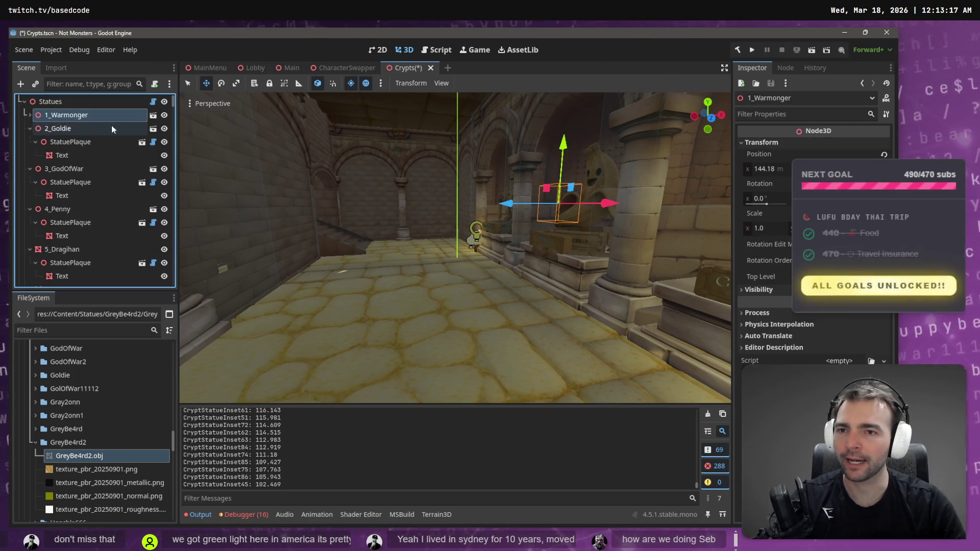
pyautogui.moveTo(173, 108)
pyautogui.mouseDown()
pyautogui.moveTo(171, 226)
pyautogui.moveTo(169, 190)
pyautogui.mouseUp()
pyautogui.click(68, 123)
pyautogui.press('f')
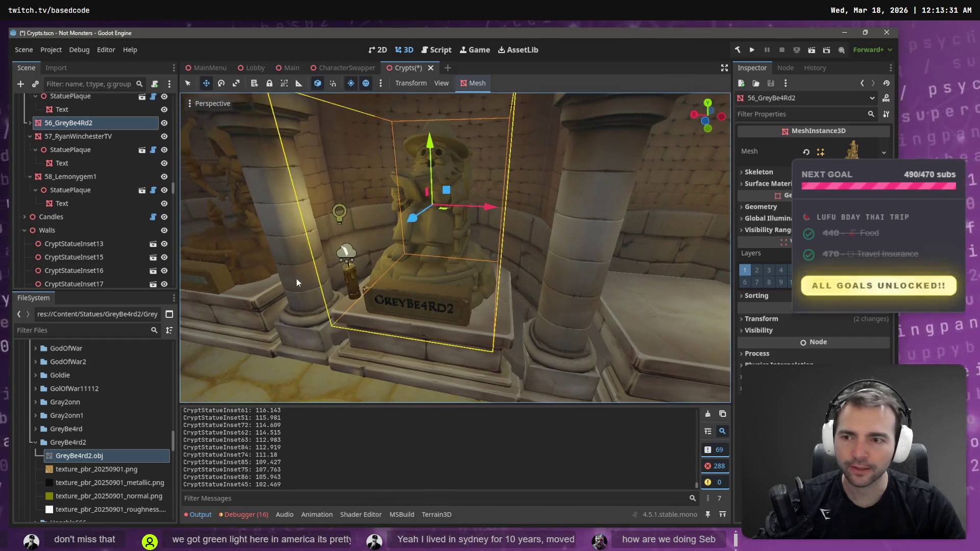
# - Push GreyBe4Rd2's StatuePlaque forward 0.162 along Z
pyautogui.click(30, 123)
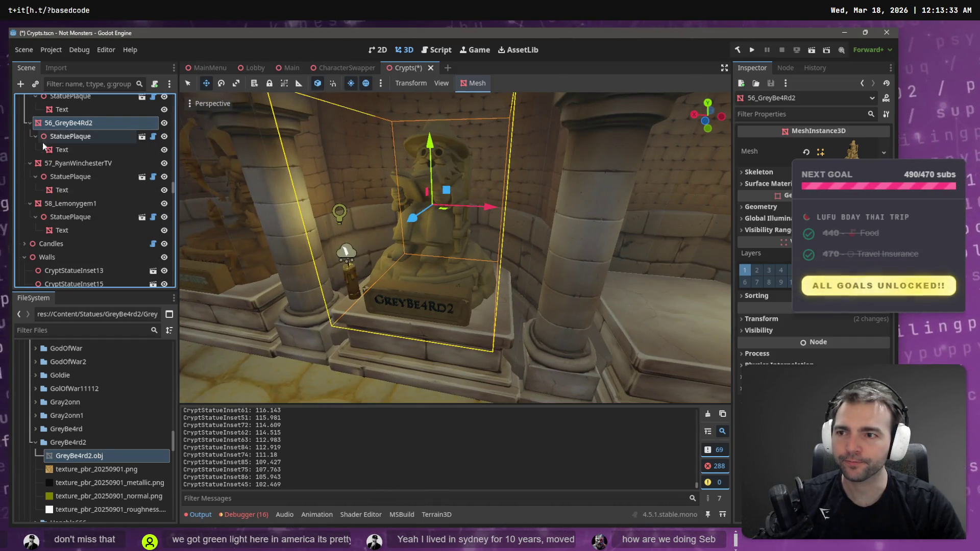
pyautogui.click(73, 137)
pyautogui.press('f')
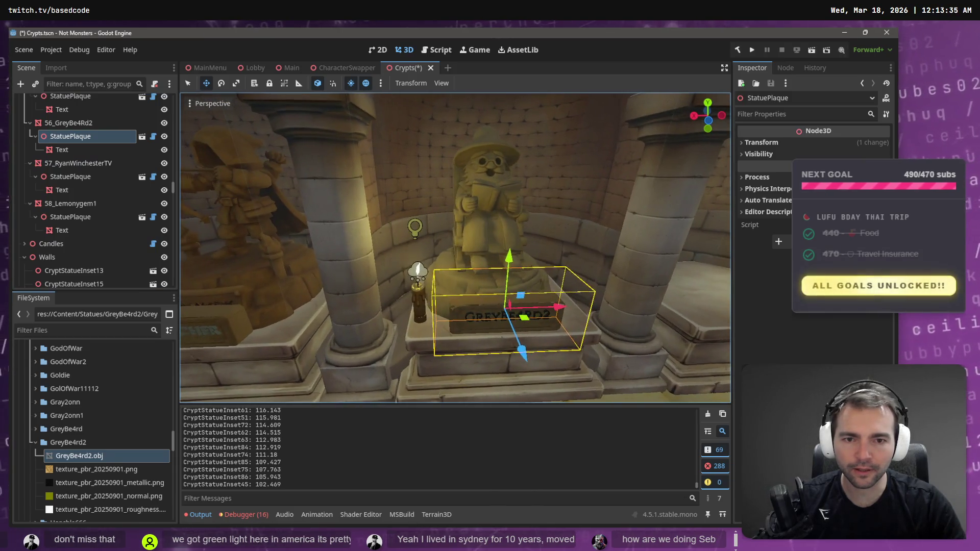
pyautogui.moveTo(388, 245); pyautogui.dragTo(286, 235)
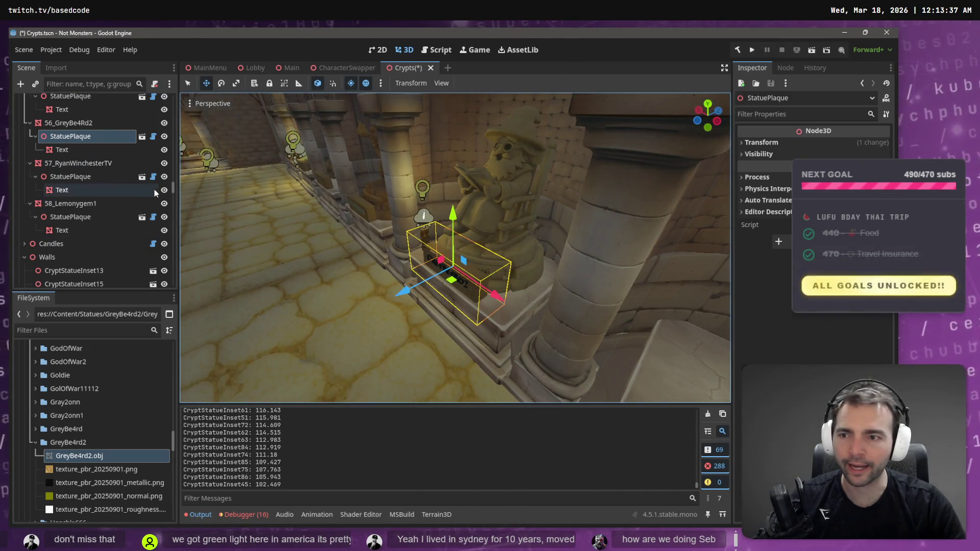
pyautogui.moveTo(404, 290)
pyautogui.mouseDown()
pyautogui.moveTo(418, 289)
pyautogui.moveTo(409, 288)
pyautogui.mouseUp()
# - Save the Crypts scene and view the statue head-on down the corridor
pyautogui.doubleClick(81, 123)
pyautogui.hotkey('ctrl', 's')
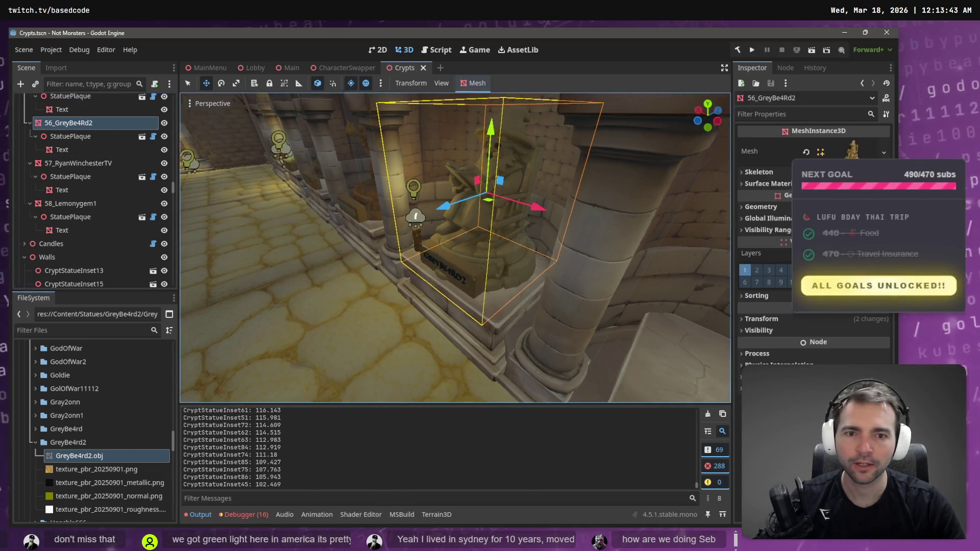
pyautogui.press('KP_1')
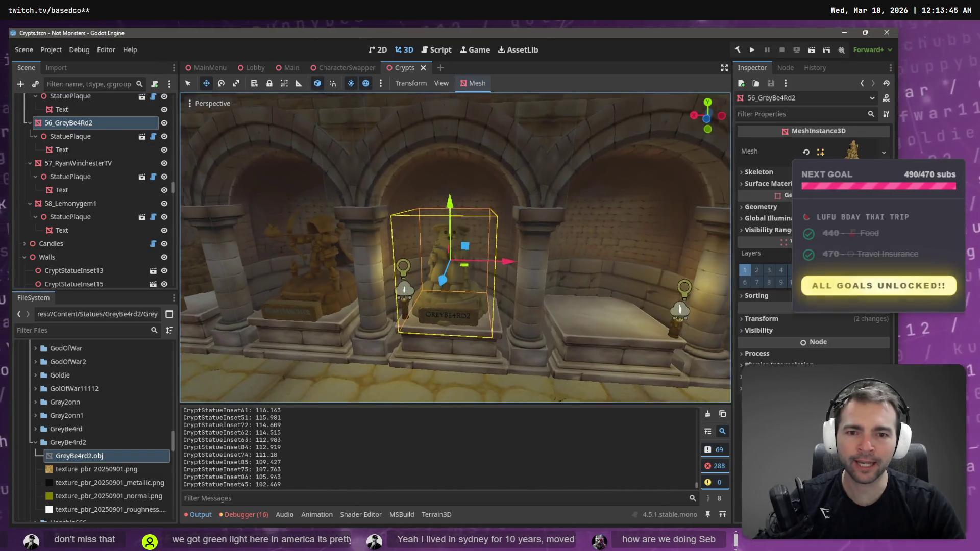
pyautogui.press('f')
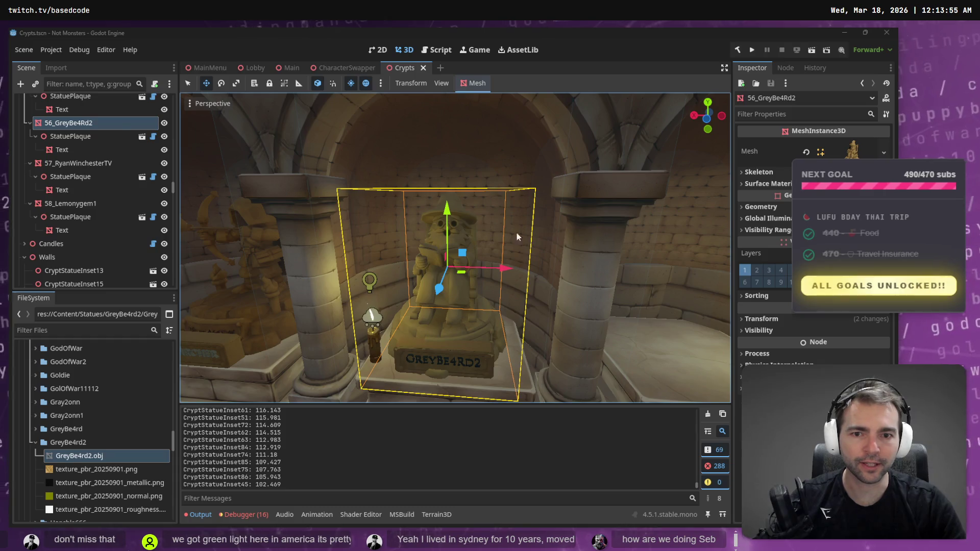
pyautogui.moveTo(475, 253); pyautogui.dragTo(408, 253)
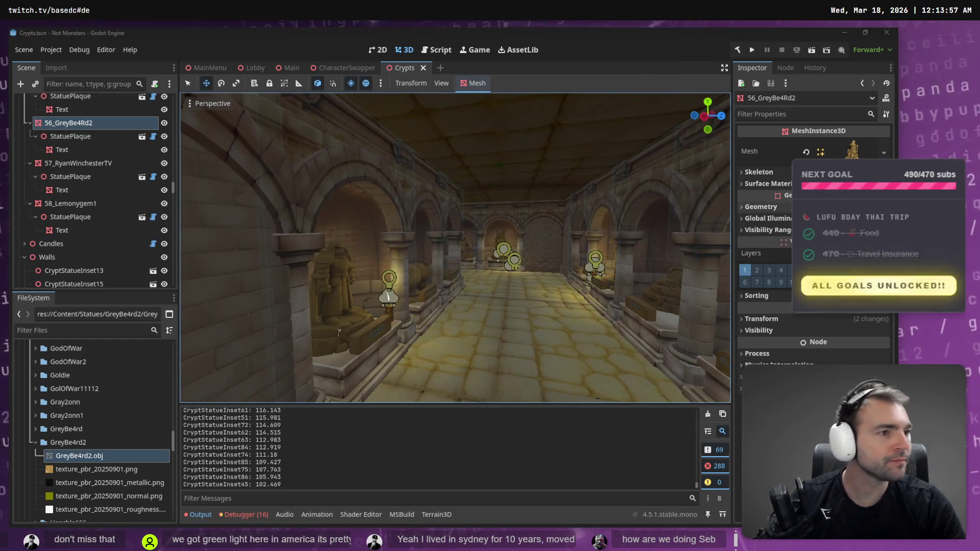
pyautogui.hotkey('alt', 'Tab')
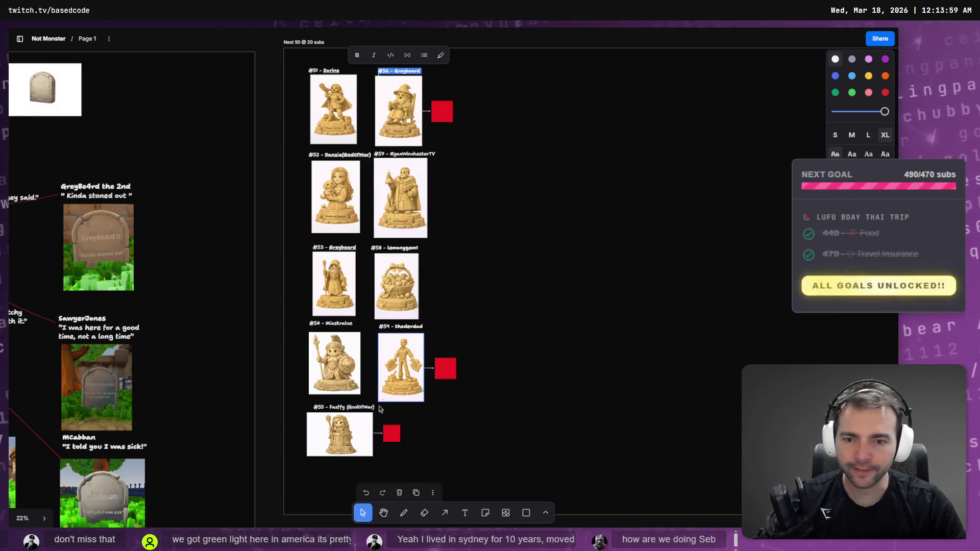
pyautogui.hotkey('alt', 'Tab')
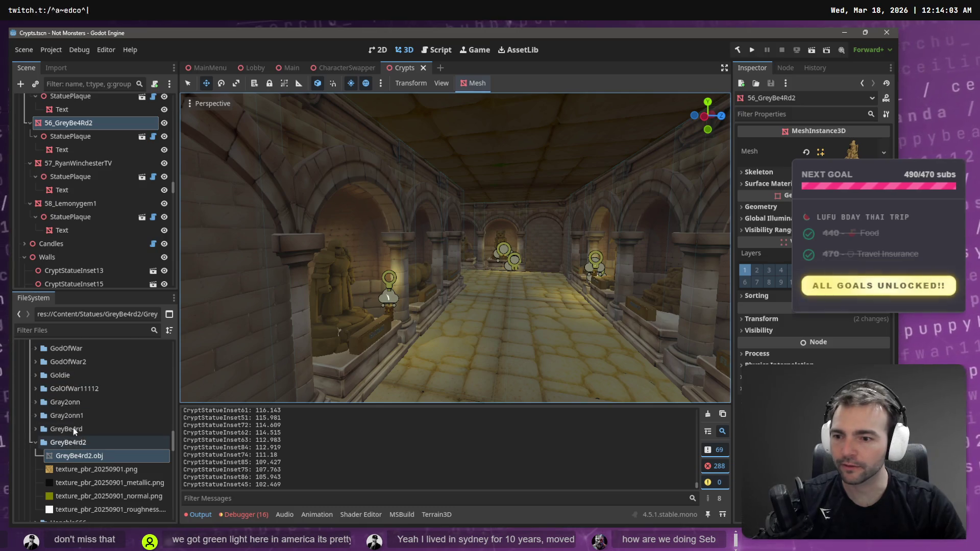
pyautogui.click(43, 446)
pyautogui.click(34, 442)
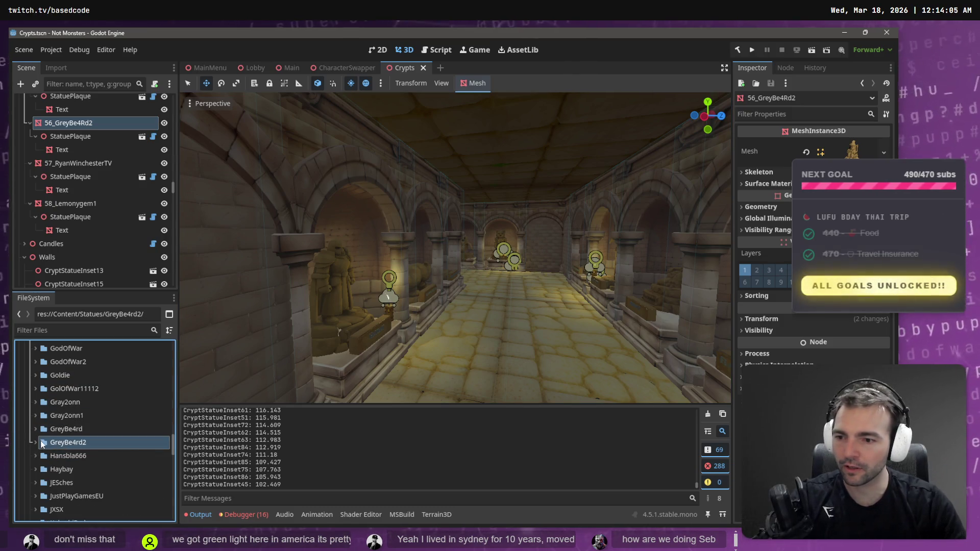
pyautogui.press('Left')
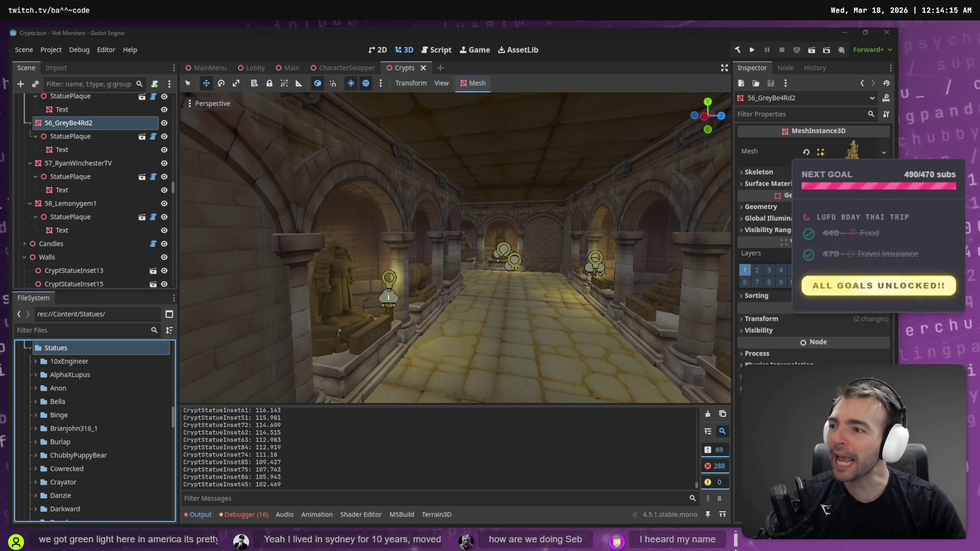
pyautogui.press('f')
pyautogui.moveTo(449, 179); pyautogui.dragTo(449, 179)
pyautogui.click(647, 211)
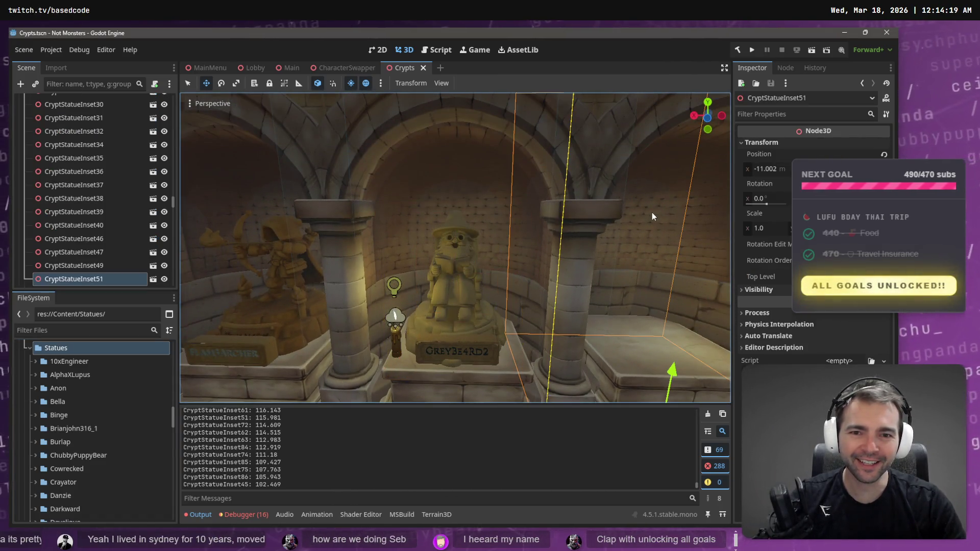
pyautogui.moveTo(454, 248); pyautogui.dragTo(454, 248)
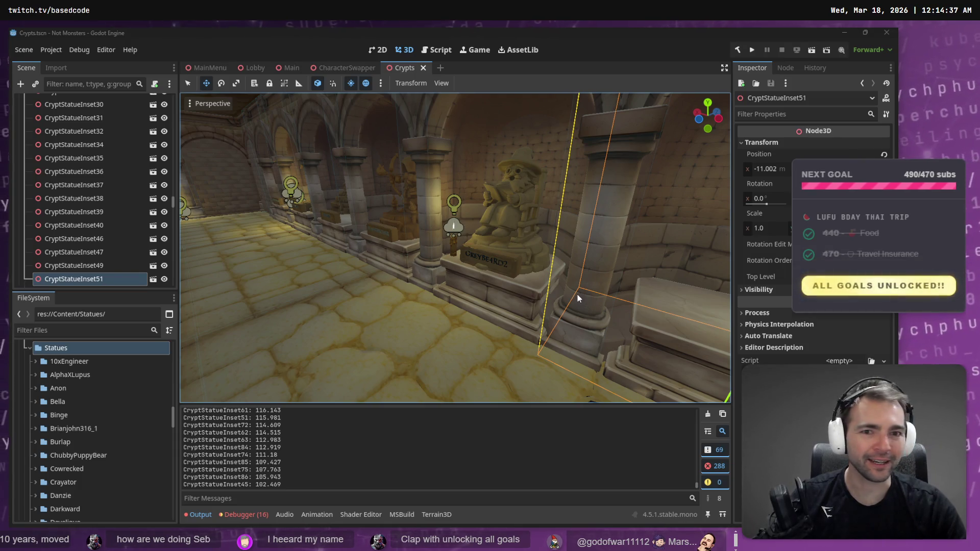
pyautogui.hotkey('alt', 'Tab')
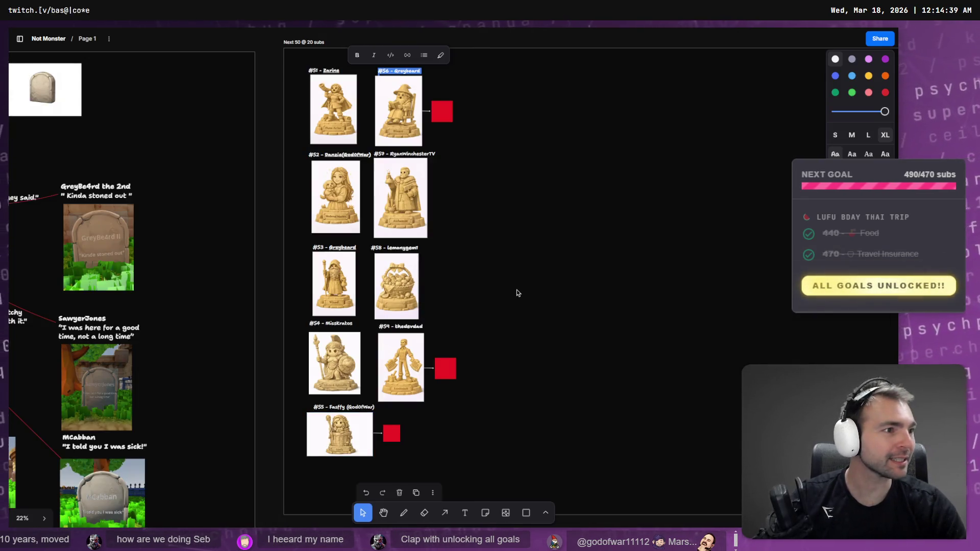
pyautogui.hotkey('alt', 'Tab')
# - Create a 'Fasffy' folder inside res://Content/Statues/ and launch File Explorer
pyautogui.rightClick(55, 349)
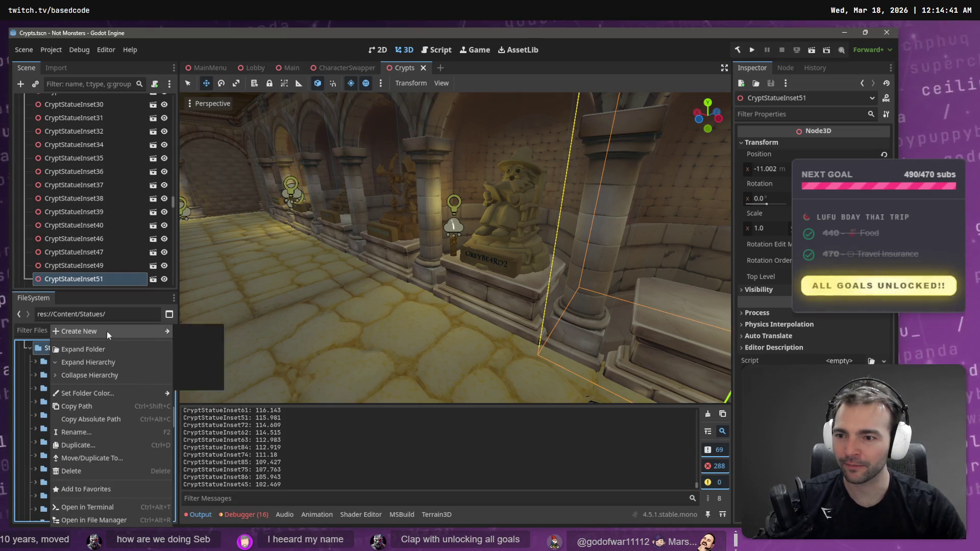
pyautogui.moveTo(107, 331)
pyautogui.click(189, 330)
pyautogui.write('asffy')
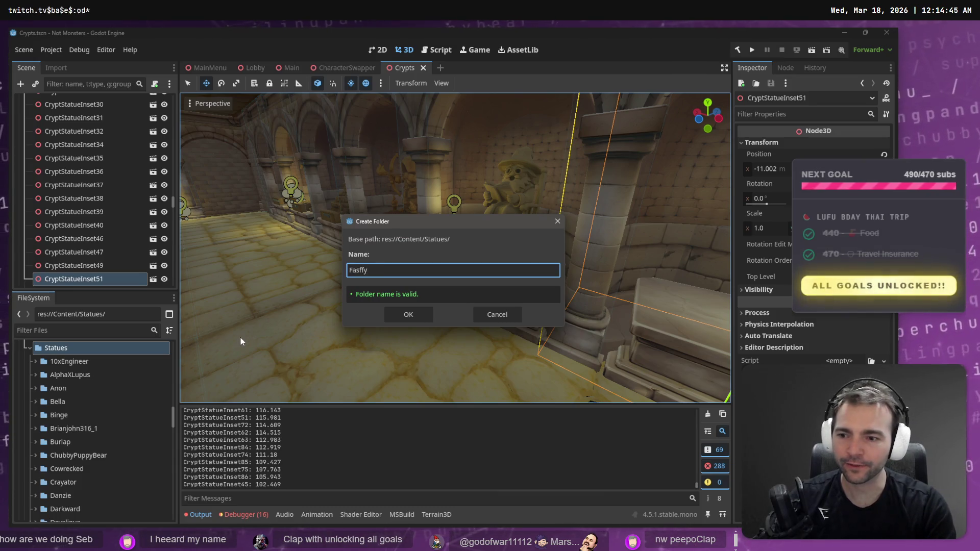
pyautogui.press('Return')
pyautogui.scroll(-5, 109, 401)
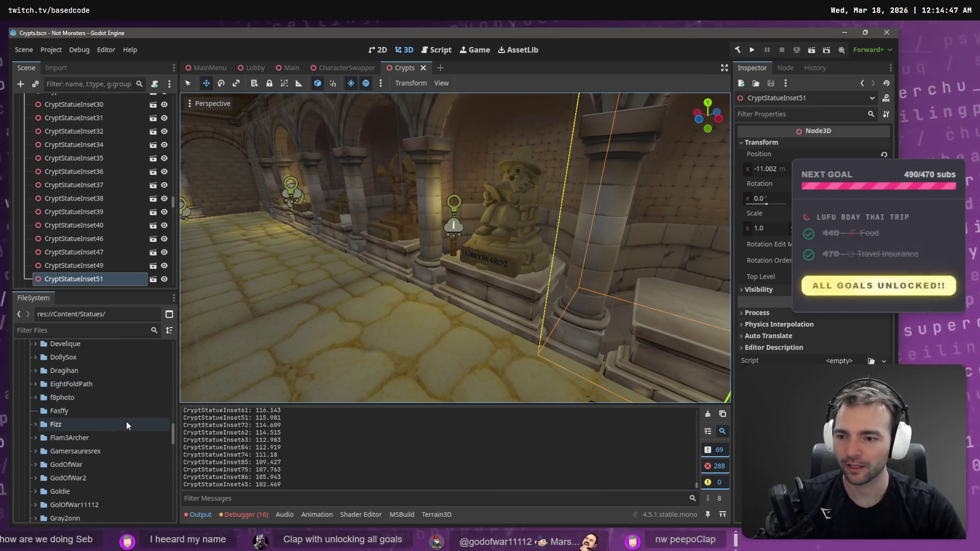
pyautogui.scroll(-5, 126, 422)
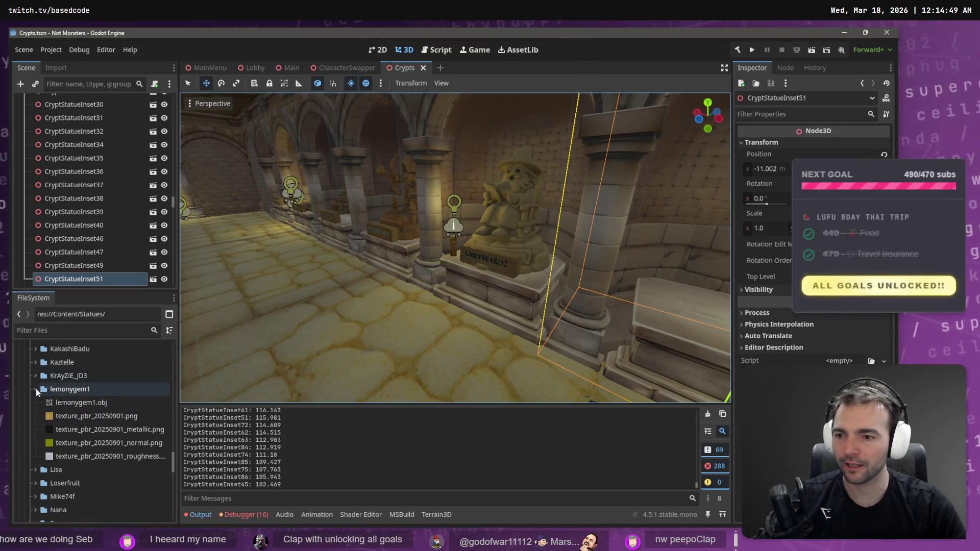
pyautogui.click(36, 389)
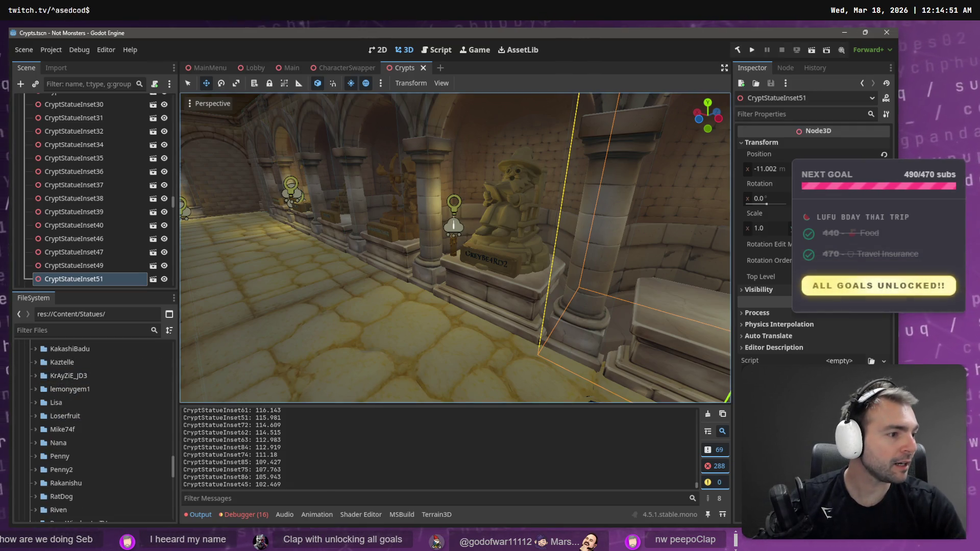
pyautogui.press('super+e')
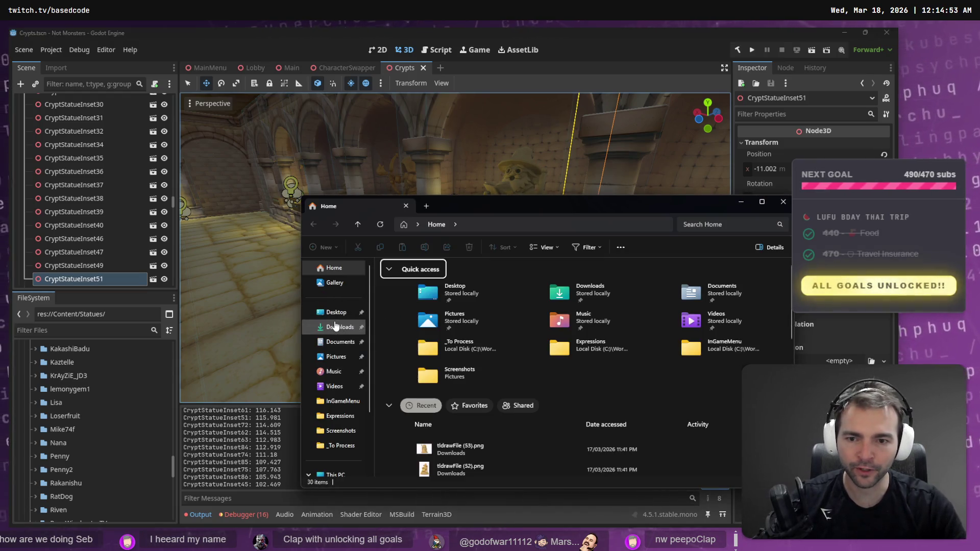
# - Move the newly downloaded model zip from Downloads into the _To Process folder, then return to Godot
pyautogui.click(443, 291)
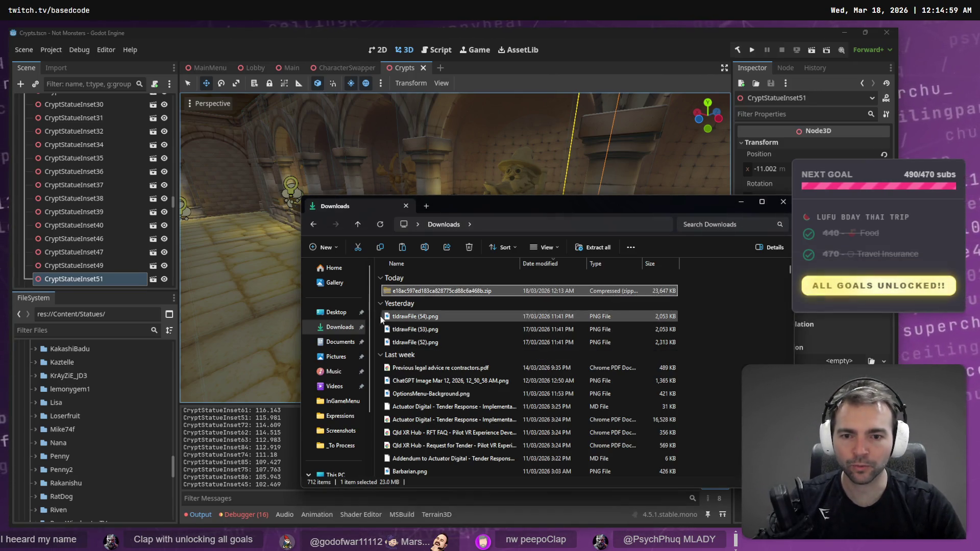
pyautogui.click(341, 446)
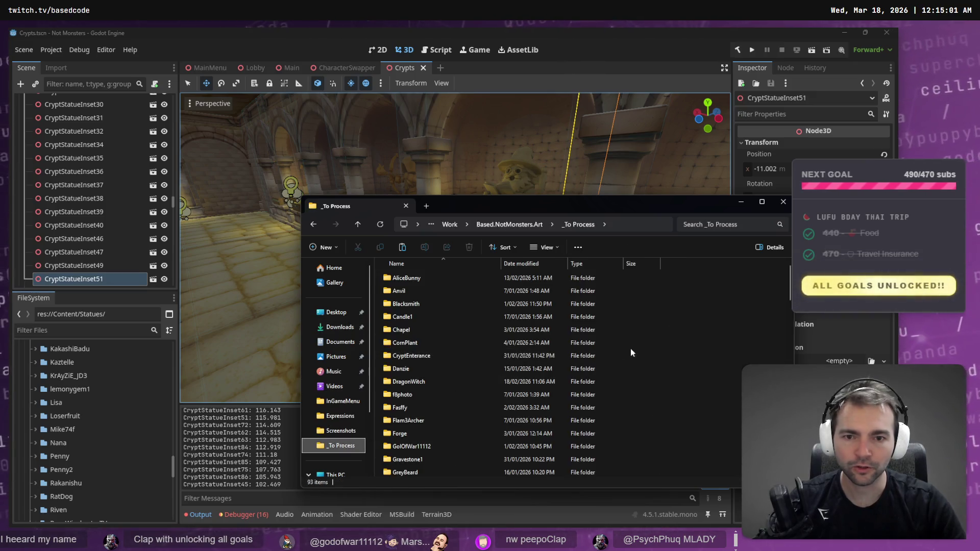
pyautogui.hotkey('ctrl', 'v')
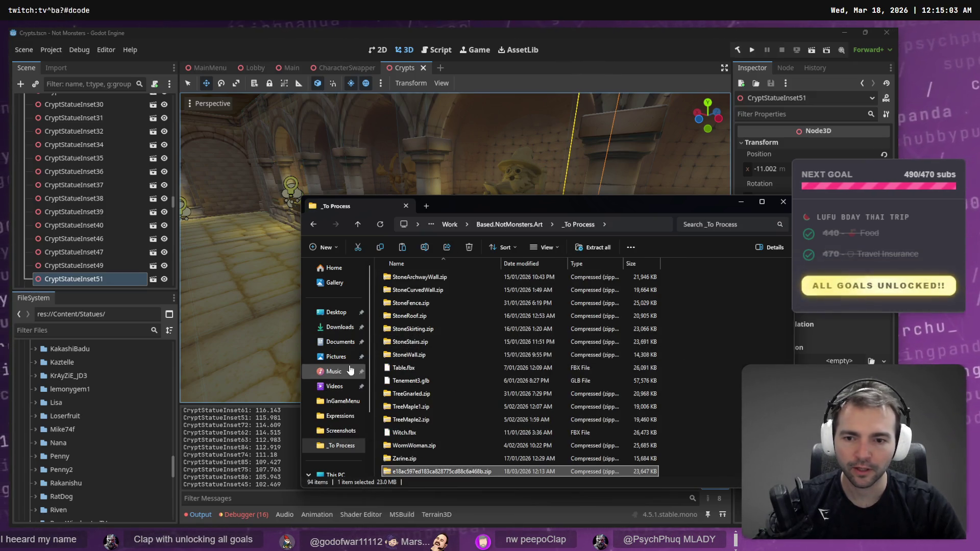
pyautogui.press('F2')
pyautogui.write('Fasff')
pyautogui.press('Return')
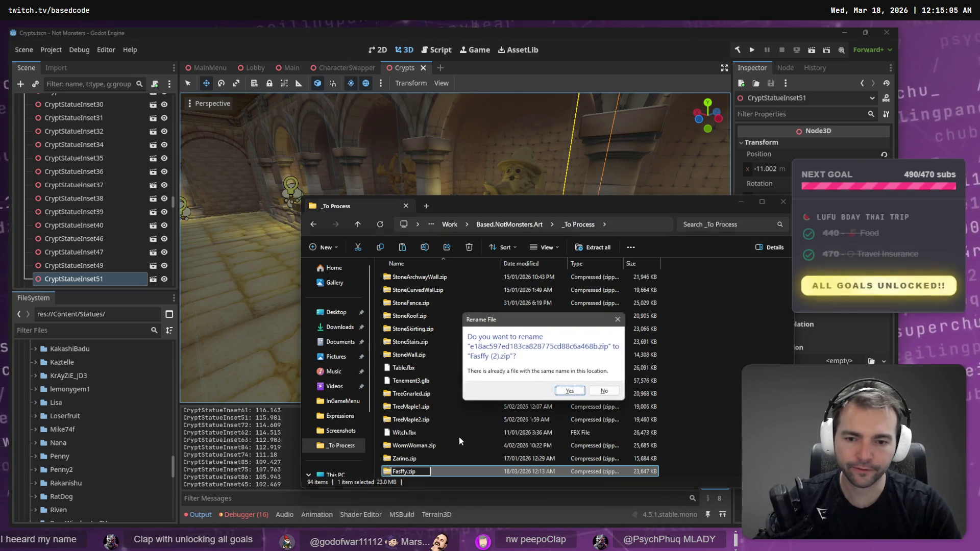
pyautogui.press('Escape')
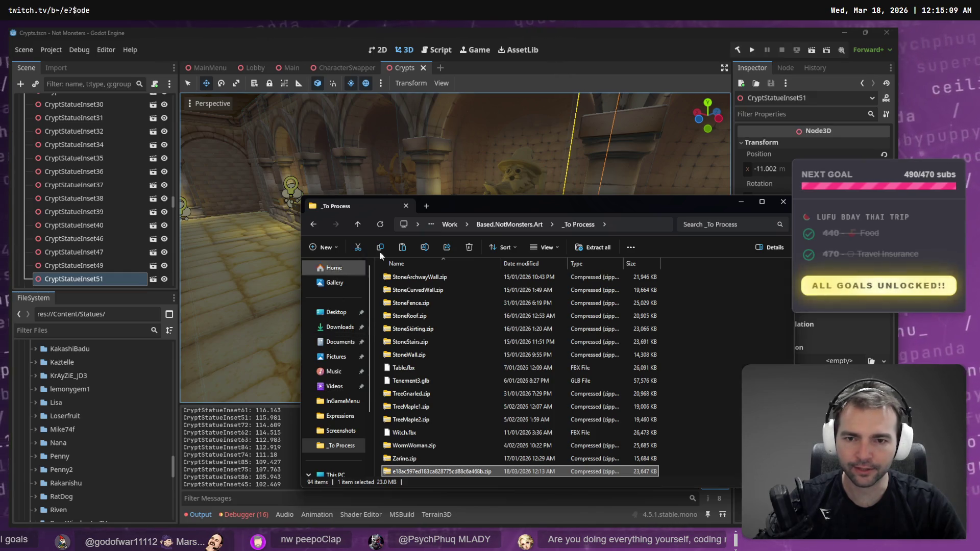
pyautogui.click(61, 496)
pyautogui.scroll(-4, 72, 485)
pyautogui.scroll(10, 76, 460)
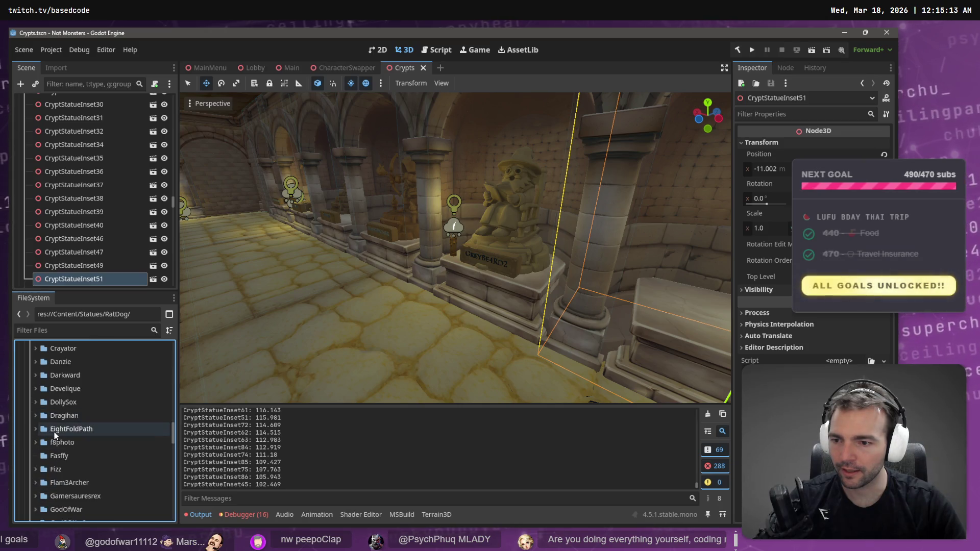
# - Open the empty Fasffy folder from the FileSystem dock with Open in File Manager
pyautogui.rightClick(65, 456)
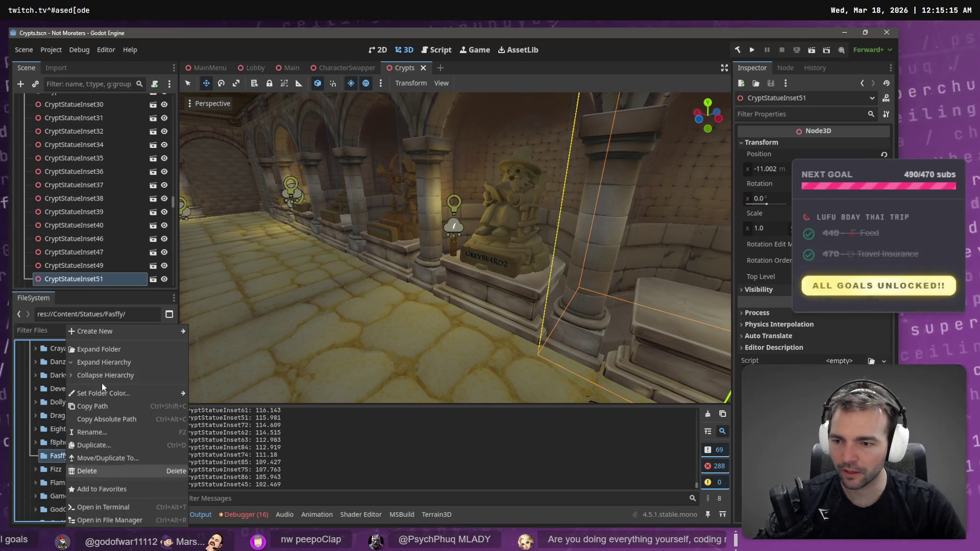
pyautogui.moveTo(143, 332)
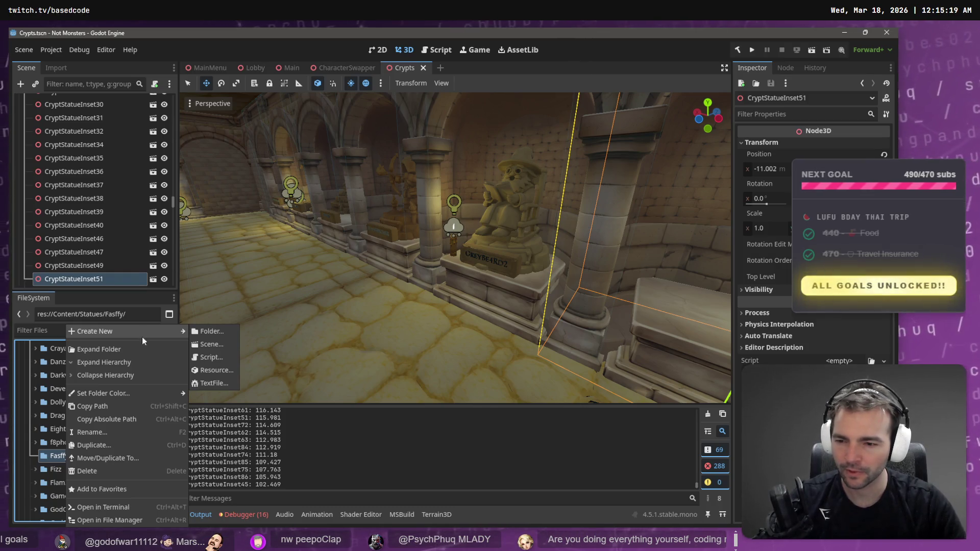
pyautogui.click(142, 518)
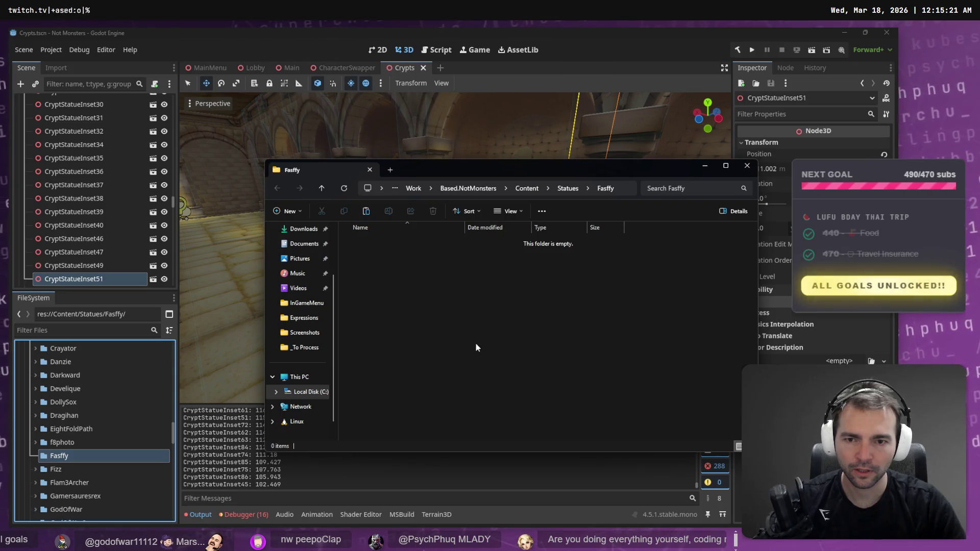
# - Paste the statue zip into the Fasffy folder, rename it Fasffy.zip, and extract it to a subfolder
pyautogui.hotkey('ctrl', 'v')
pyautogui.press('F2')
pyautogui.write('sffy')
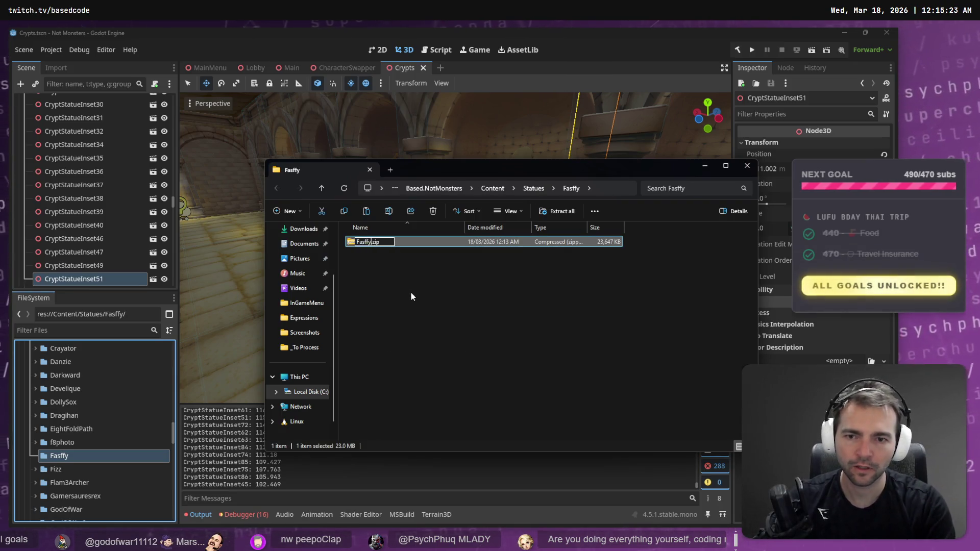
pyautogui.press('Return')
pyautogui.rightClick(415, 290)
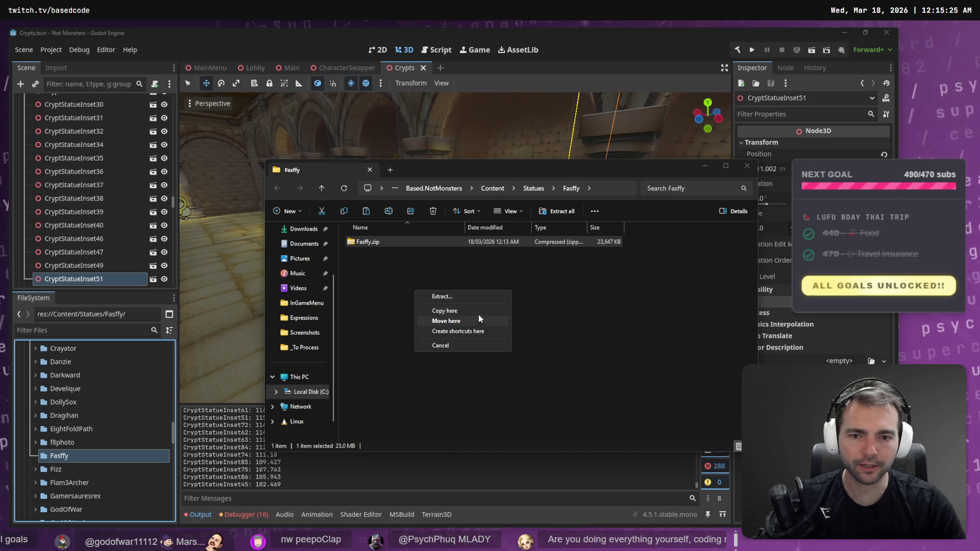
pyautogui.click(530, 333)
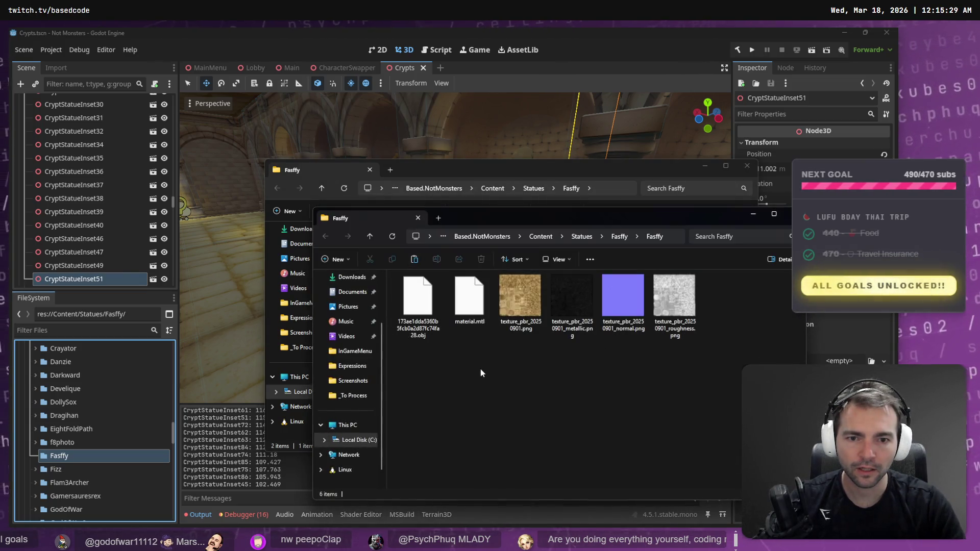
# - Rename the extracted model to Fasffy.obj and move all six statue files up into the Fasffy folder
pyautogui.click(412, 303)
pyautogui.press('F2')
pyautogui.write('Fasffy')
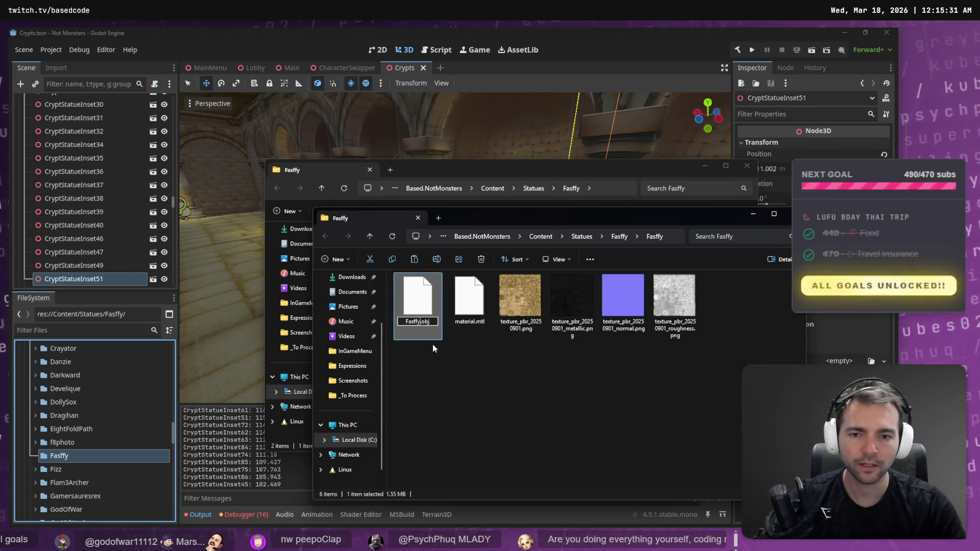
pyautogui.press('Return')
pyautogui.hotkey('ctrl', 'a')
pyautogui.hotkey('alt', 'Up')
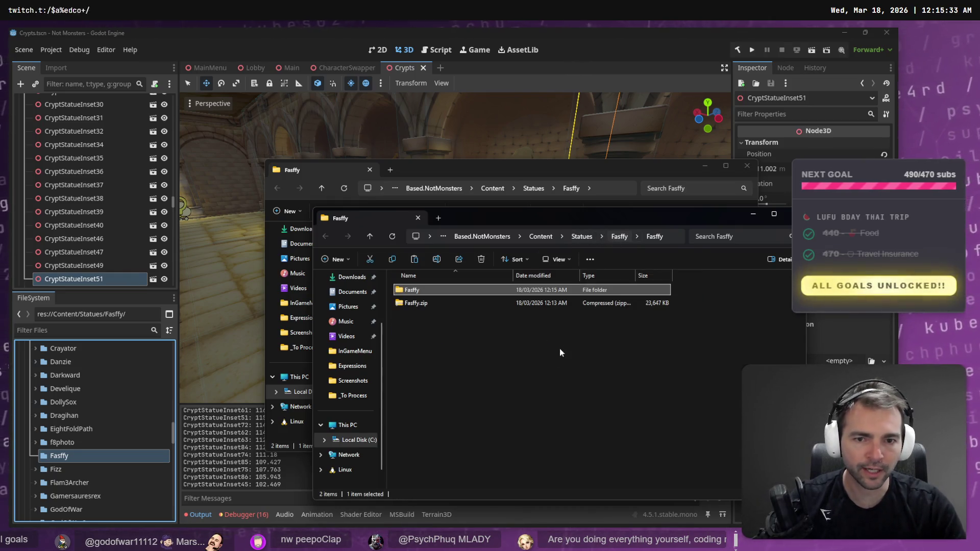
pyautogui.hotkey('ctrl', 'v')
# - Delete Fasffy.zip and close the File Explorer windows
pyautogui.click(440, 303)
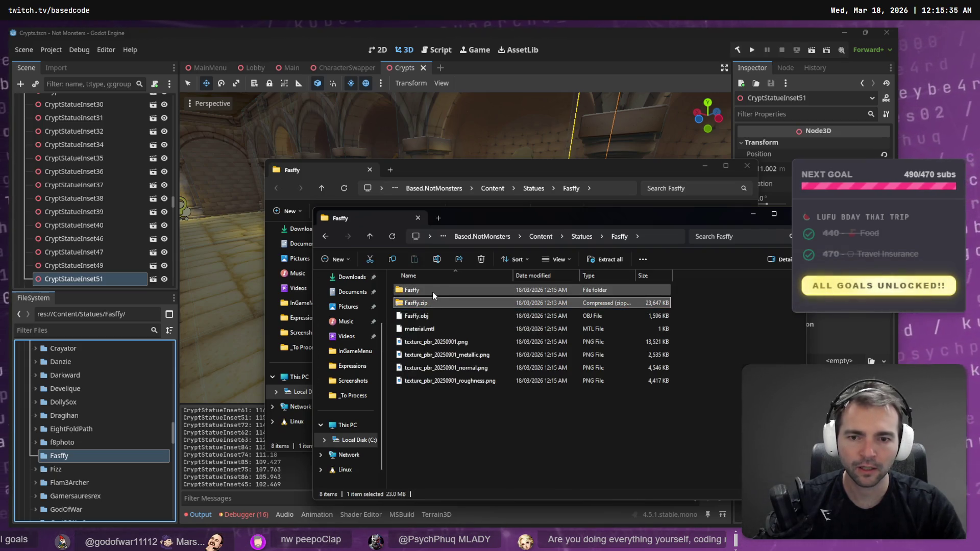
pyautogui.moveTo(433, 307)
pyautogui.mouseDown()
pyautogui.moveTo(373, 449)
pyautogui.moveTo(384, 384)
pyautogui.mouseUp()
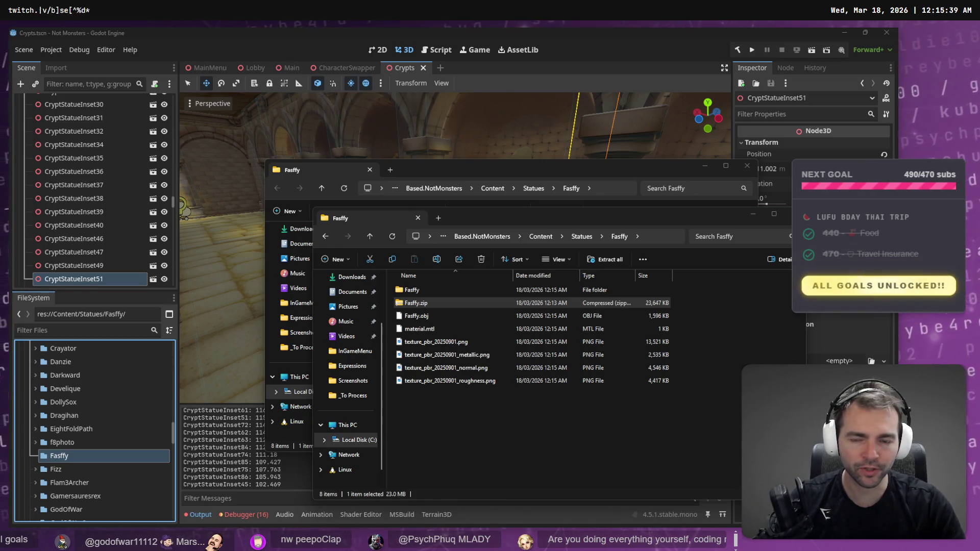
pyautogui.press('Delete')
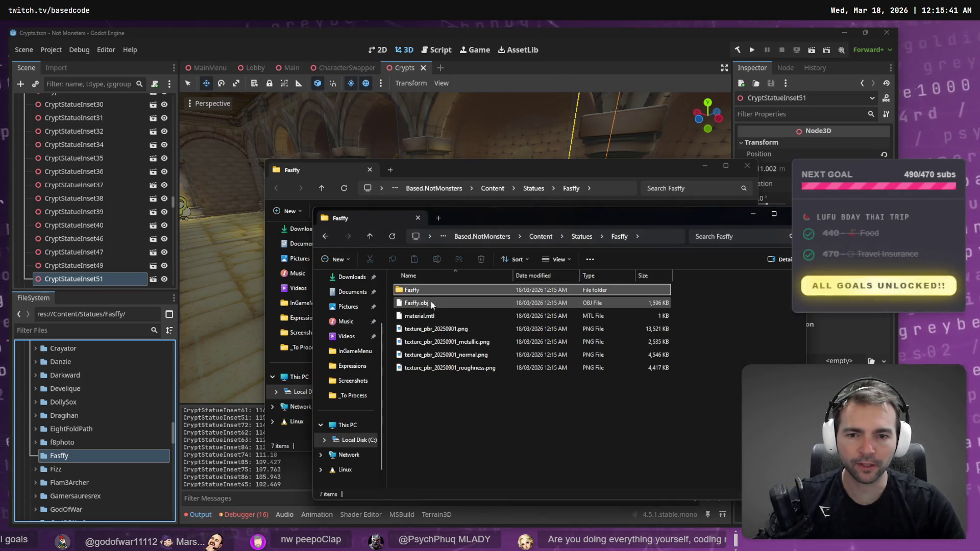
pyautogui.hotkey('ctrl', 'w')
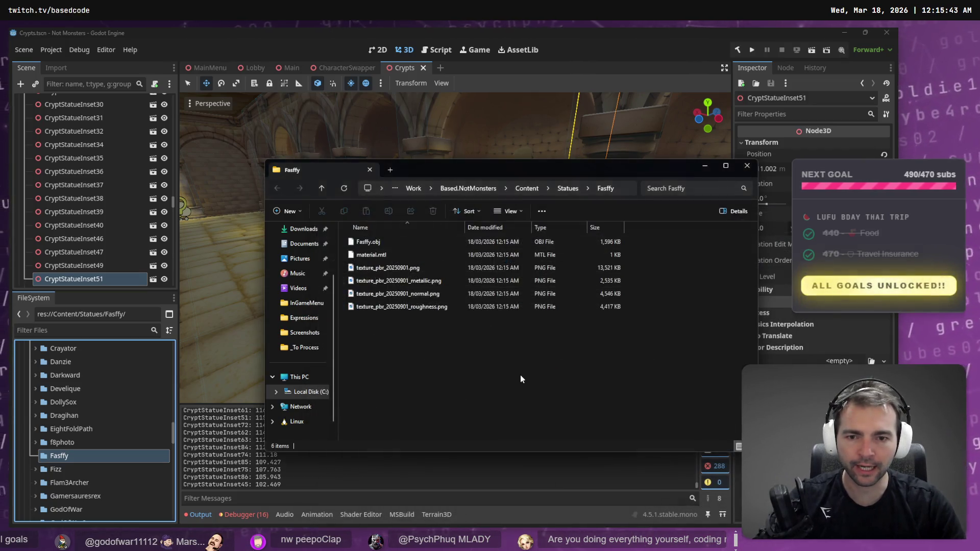
pyautogui.hotkey('ctrl', 'w')
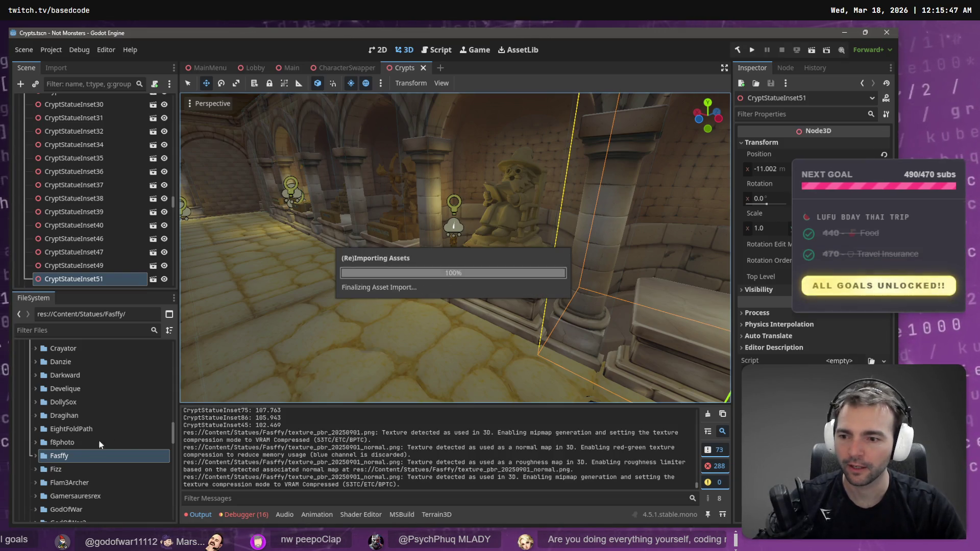
# - Drag Fasffy.obj from the Fasffy folder into the crypt viewport
pyautogui.click(35, 456)
pyautogui.moveTo(67, 466); pyautogui.dragTo(306, 309)
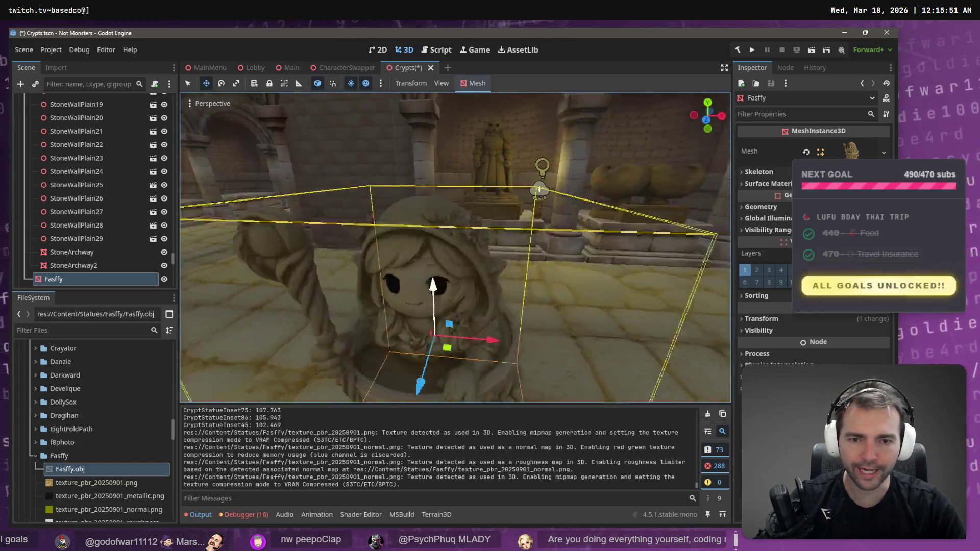
pyautogui.press('s')
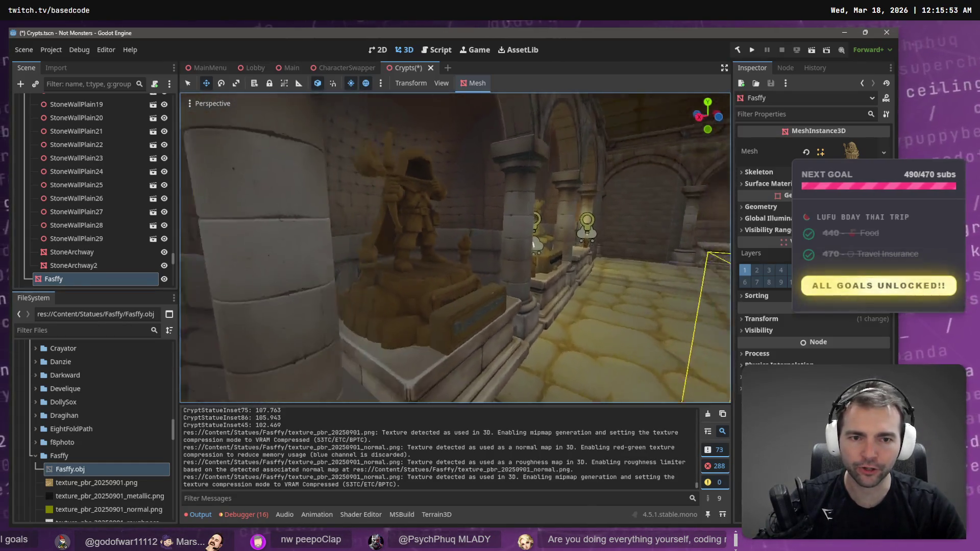
pyautogui.press('w')
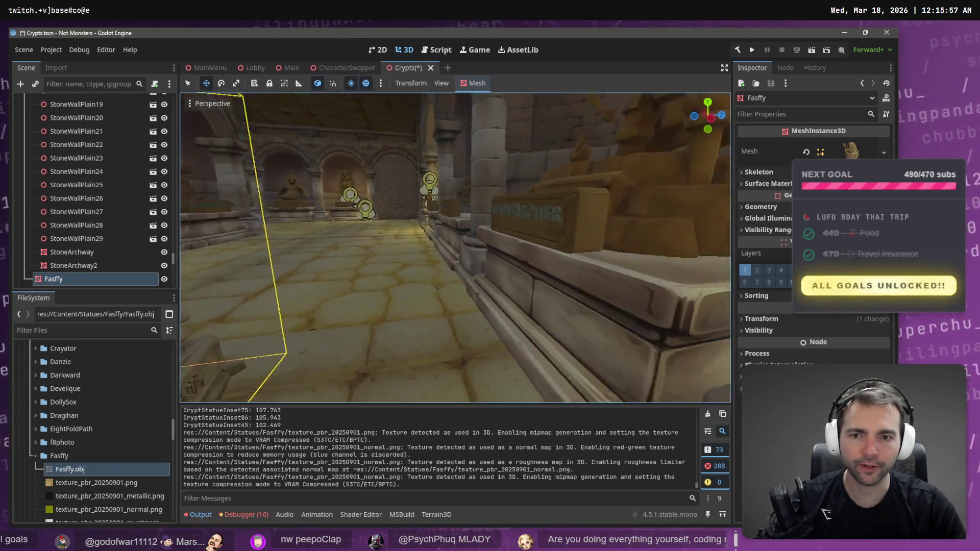
# - Copy a neighbouring statue's StatuePlaque with its Text and paste it onto the Fasffy statue
pyautogui.click(437, 237)
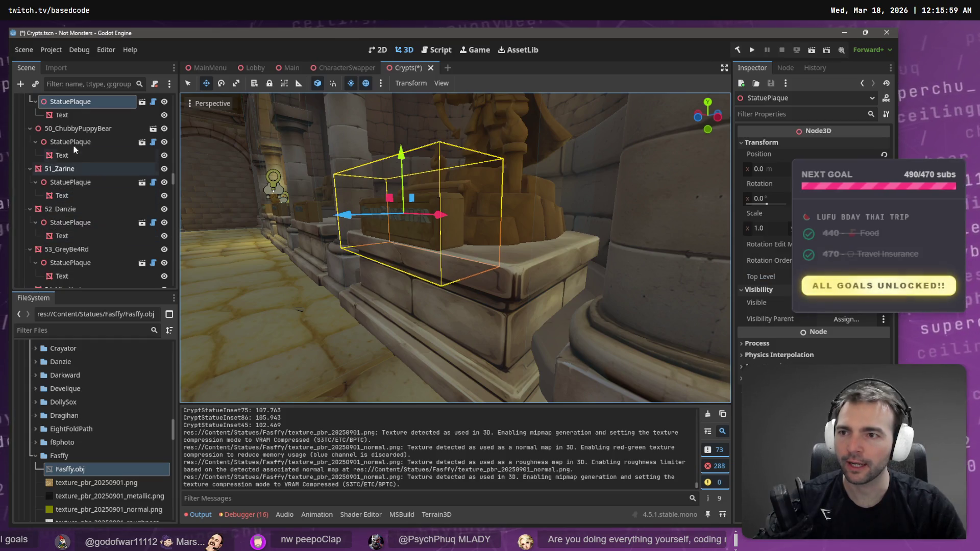
pyautogui.scroll(2, 85, 152)
pyautogui.keyDown('ctrl'); pyautogui.click(74, 163); pyautogui.keyUp('ctrl')
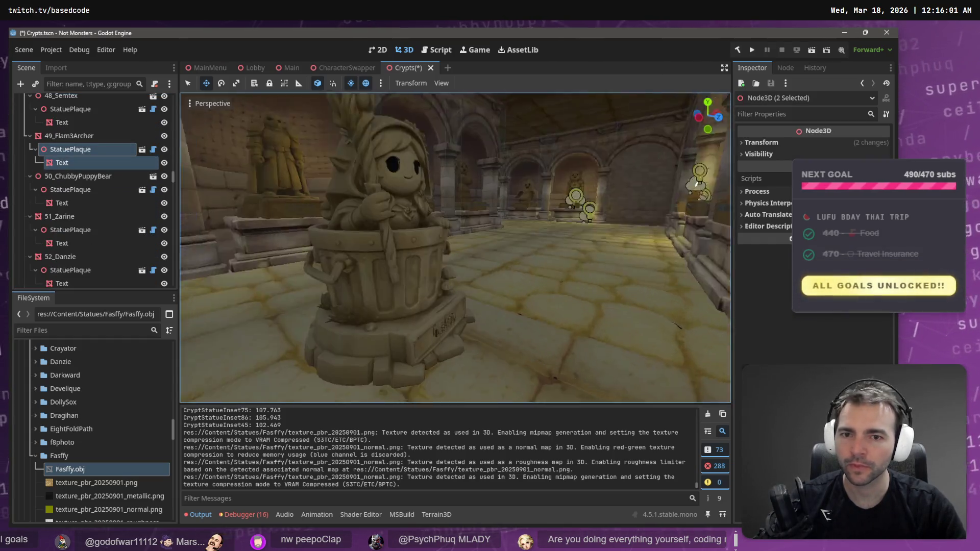
pyautogui.click(424, 231)
pyautogui.hotkey('ctrl', 'v')
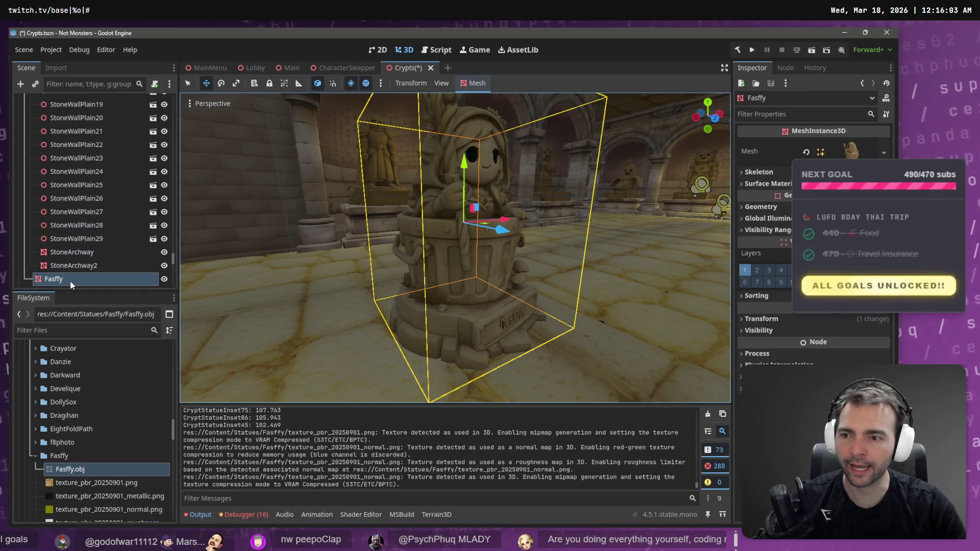
# - Move the pasted plaque down and back so it sits at the Fasffy statue's base
pyautogui.moveTo(564, 321)
pyautogui.mouseDown()
pyautogui.moveTo(621, 327)
pyautogui.moveTo(586, 341)
pyautogui.mouseUp()
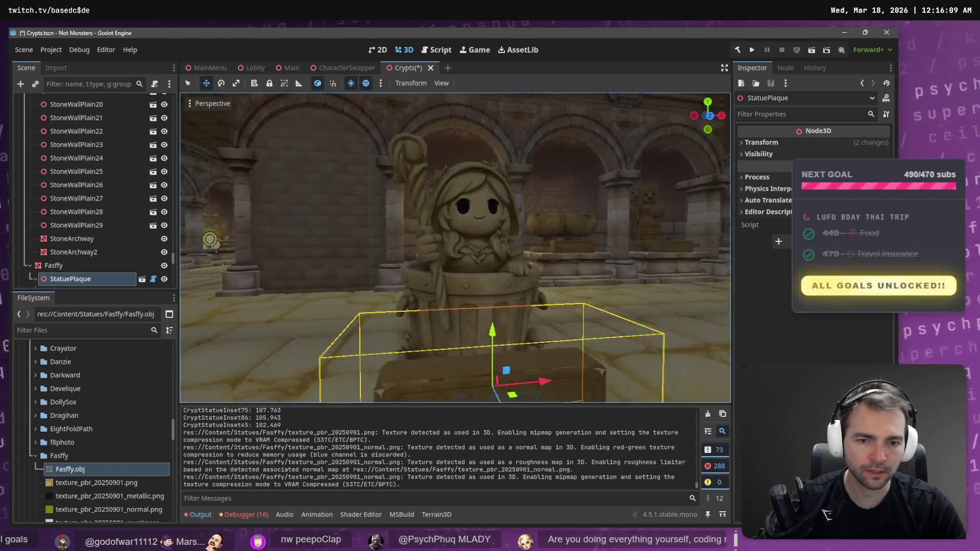
pyautogui.moveTo(549, 265); pyautogui.dragTo(545, 281)
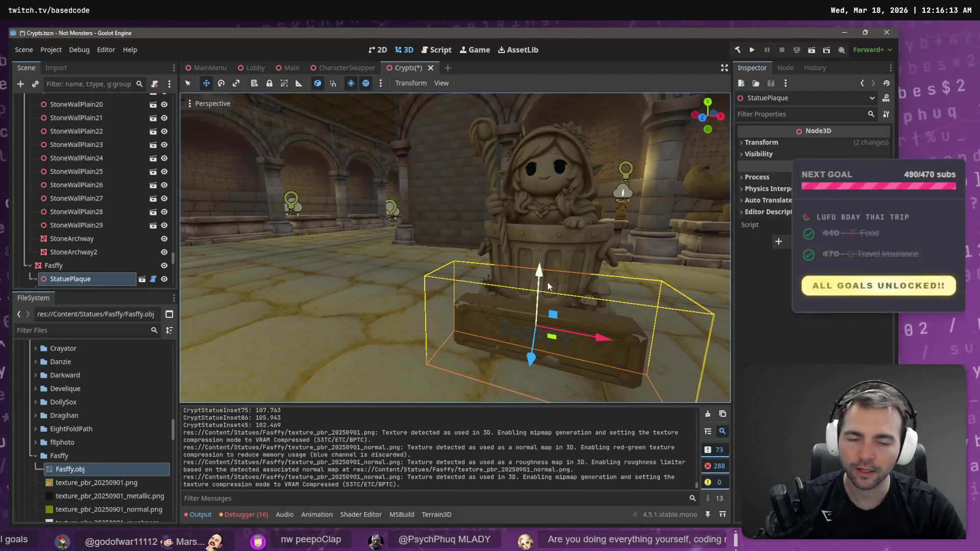
pyautogui.moveTo(531, 359); pyautogui.dragTo(535, 361)
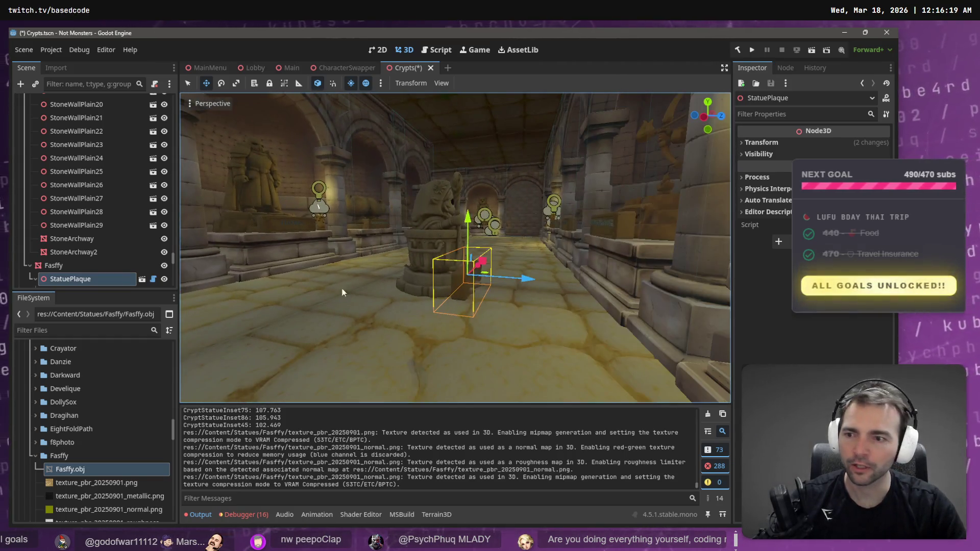
pyautogui.click(81, 268)
# - Reparent the Fasffy statue under the Statues node and rename it 55_Fasffy
pyautogui.rightClick(65, 265)
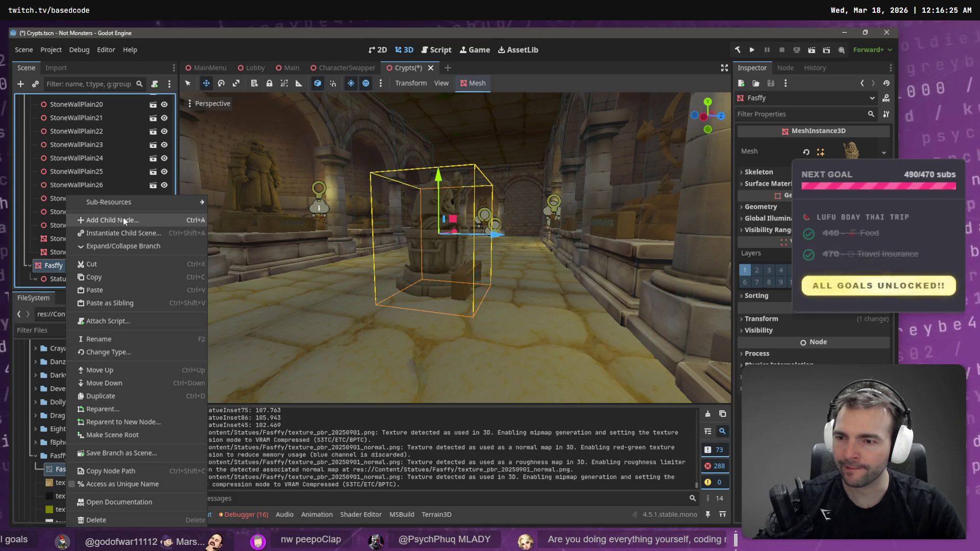
pyautogui.click(127, 410)
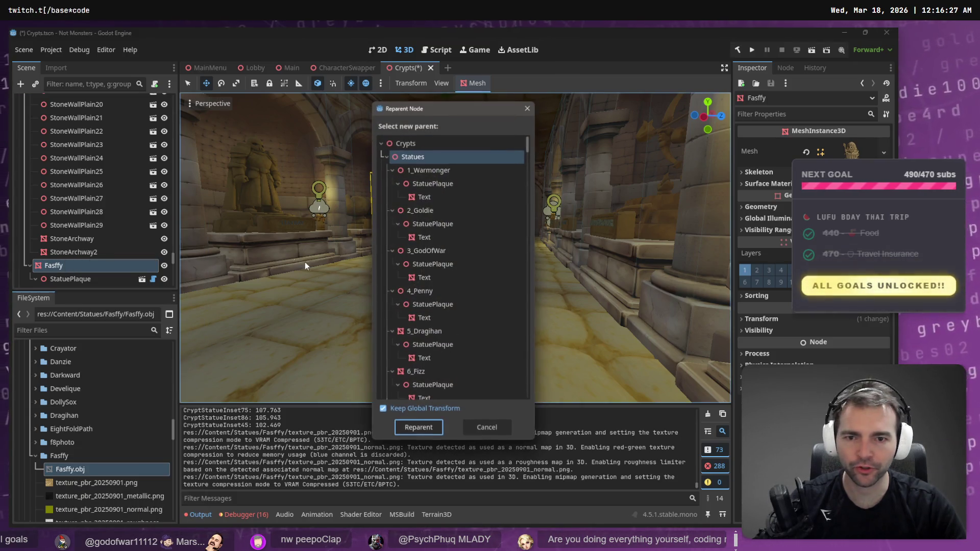
pyautogui.click(418, 427)
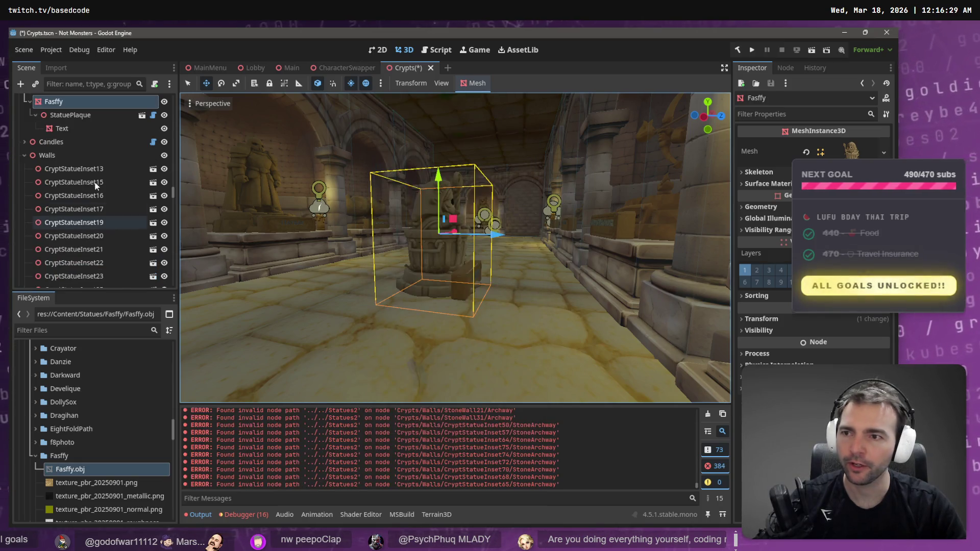
pyautogui.press('F2')
pyautogui.press('Home')
pyautogui.write('55_')
pyautogui.press('Return')
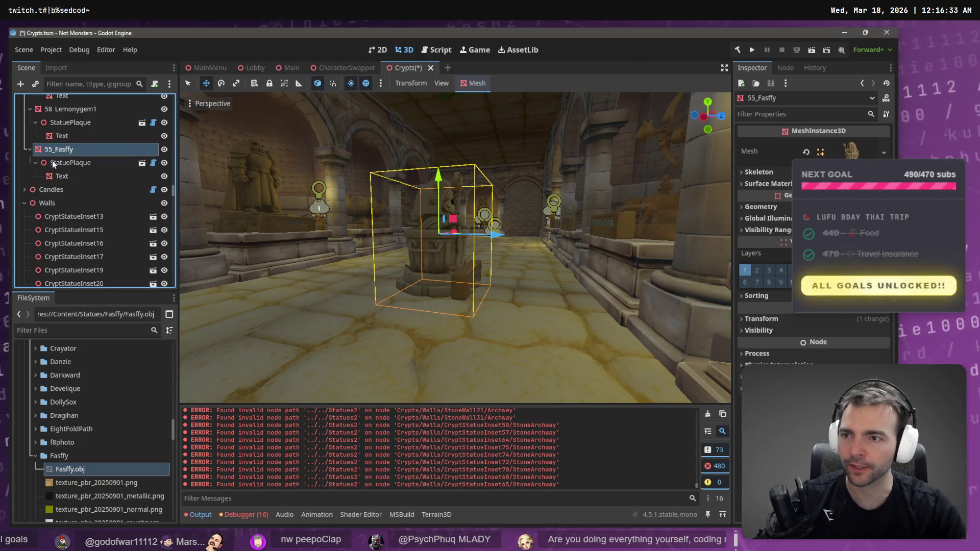
# - Order 55_Fasffy between 54_MissKratos and 56_GreyBe4Rd2, rerun Run Placement, and frame the statue
pyautogui.moveTo(58, 198)
pyautogui.mouseDown()
pyautogui.moveTo(46, 146)
pyautogui.moveTo(23, 167)
pyautogui.mouseUp()
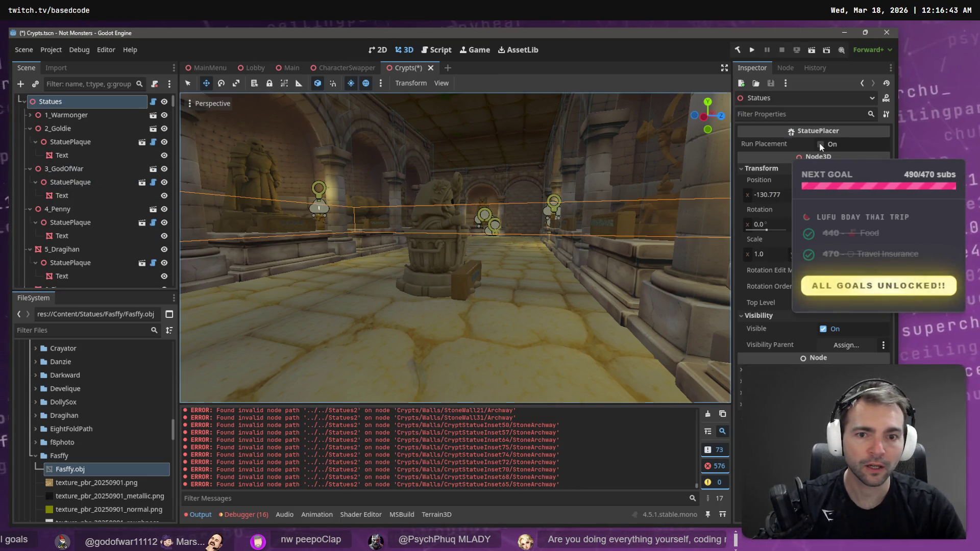
pyautogui.click(820, 145)
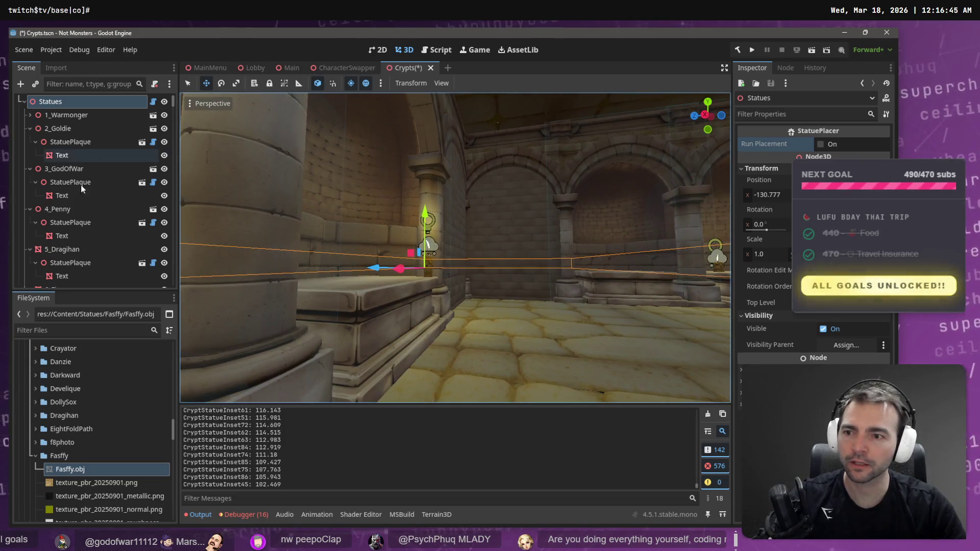
pyautogui.scroll(-2, 81, 177)
pyautogui.moveTo(173, 102)
pyautogui.mouseDown()
pyautogui.moveTo(173, 260)
pyautogui.moveTo(173, 181)
pyautogui.mouseUp()
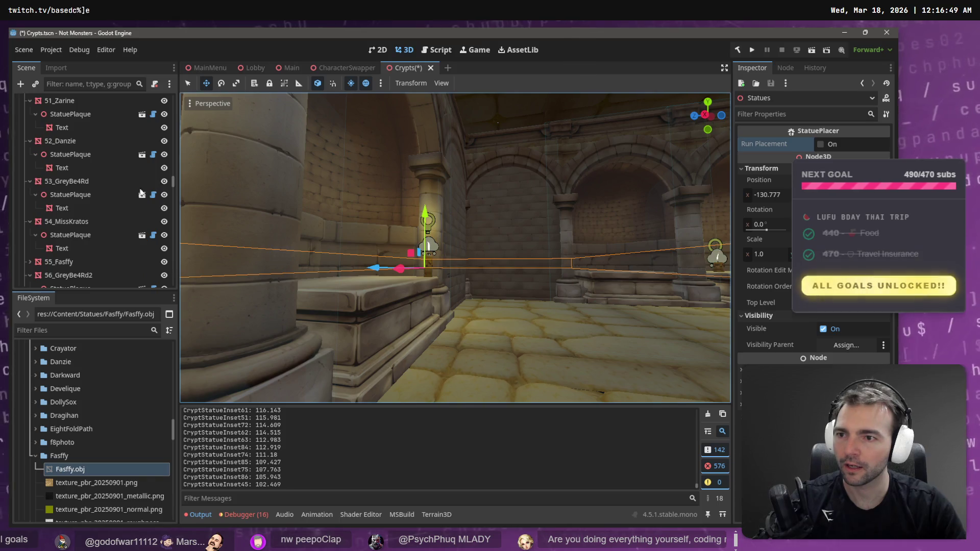
pyautogui.doubleClick(63, 261)
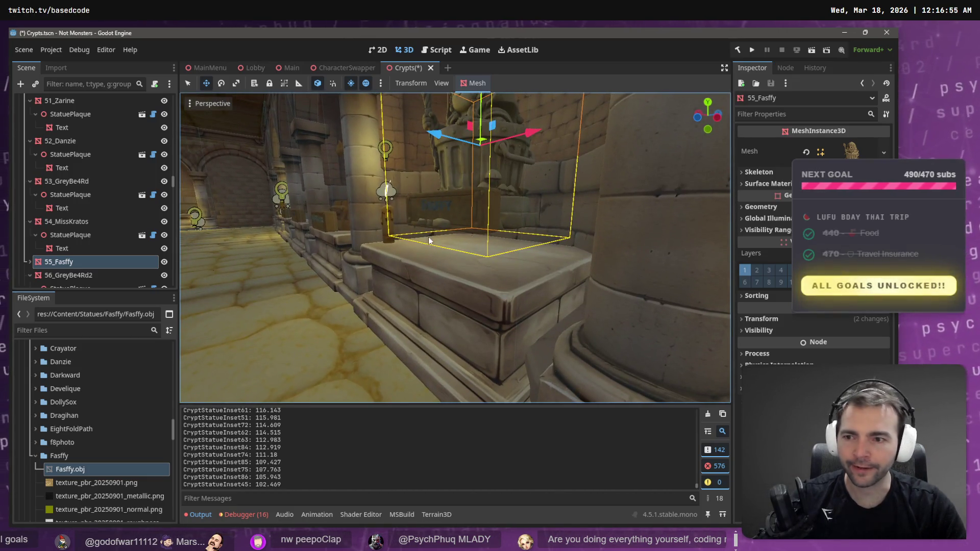
# - Reimport Fasffy.obj with Offset Mesh Y lowered to -0.2, then to -0.3
pyautogui.click(31, 263)
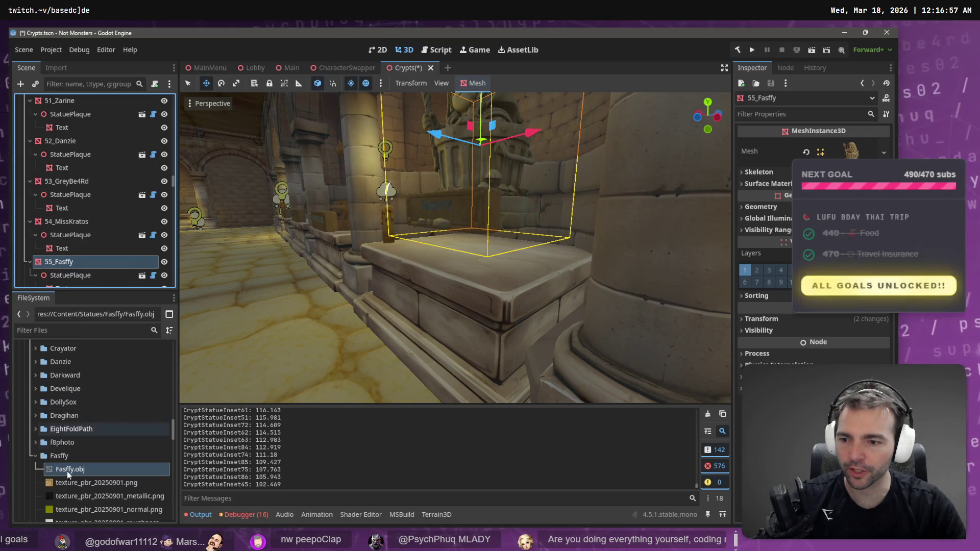
pyautogui.click(54, 67)
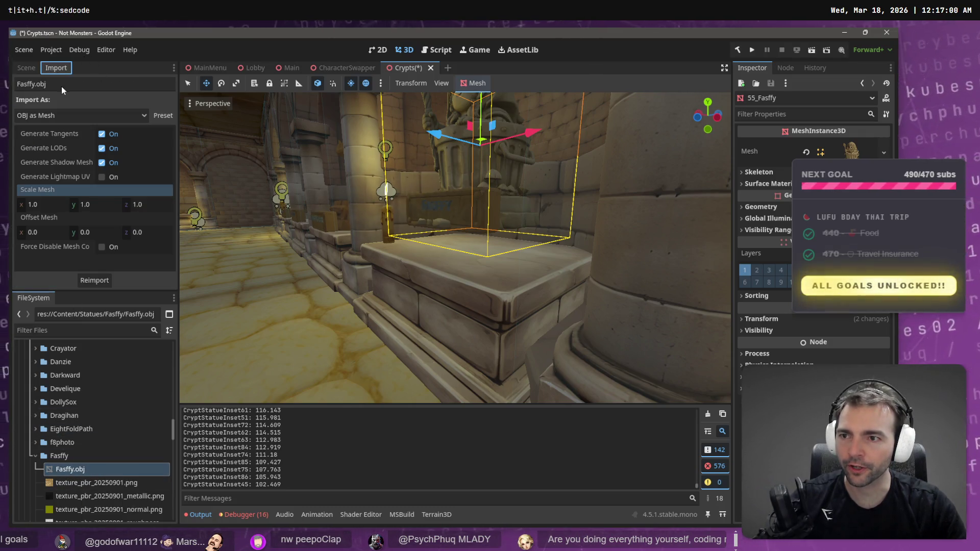
pyautogui.click(107, 235)
pyautogui.write('-.2')
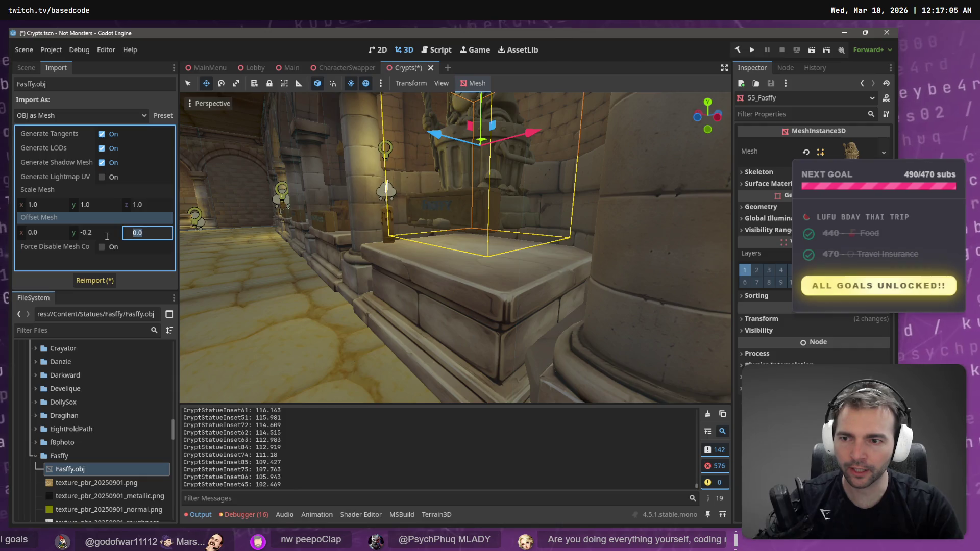
pyautogui.press('Tab')
pyautogui.click(113, 280)
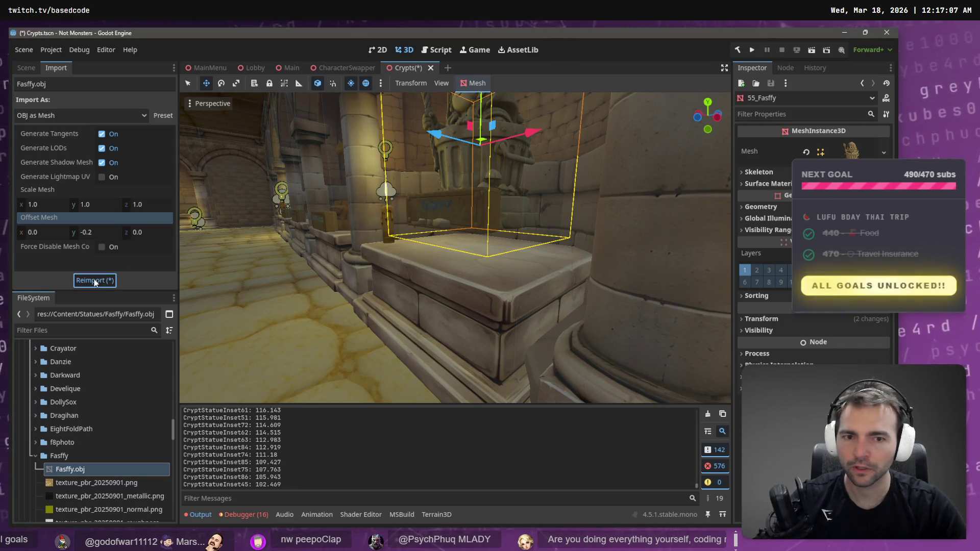
pyautogui.press('f')
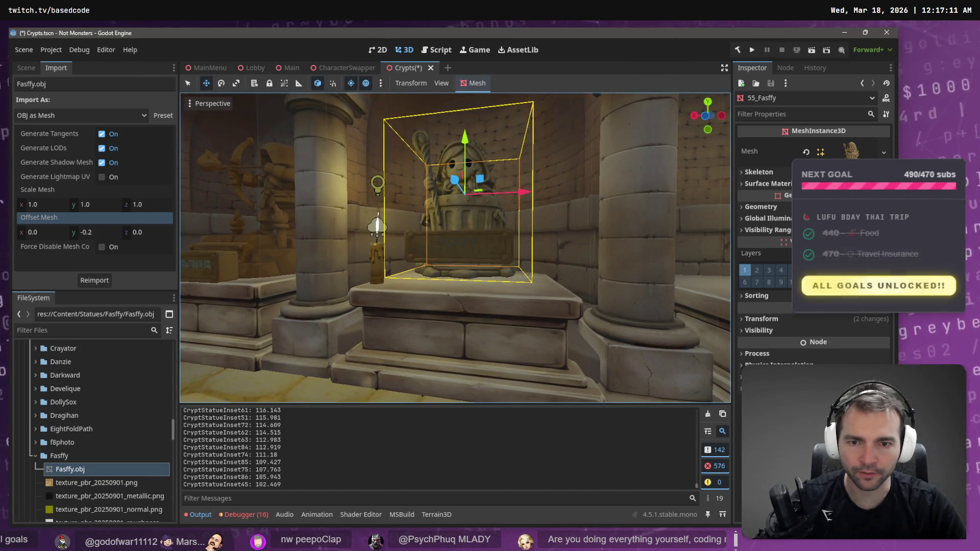
pyautogui.press('KP_6')
pyautogui.click(108, 235)
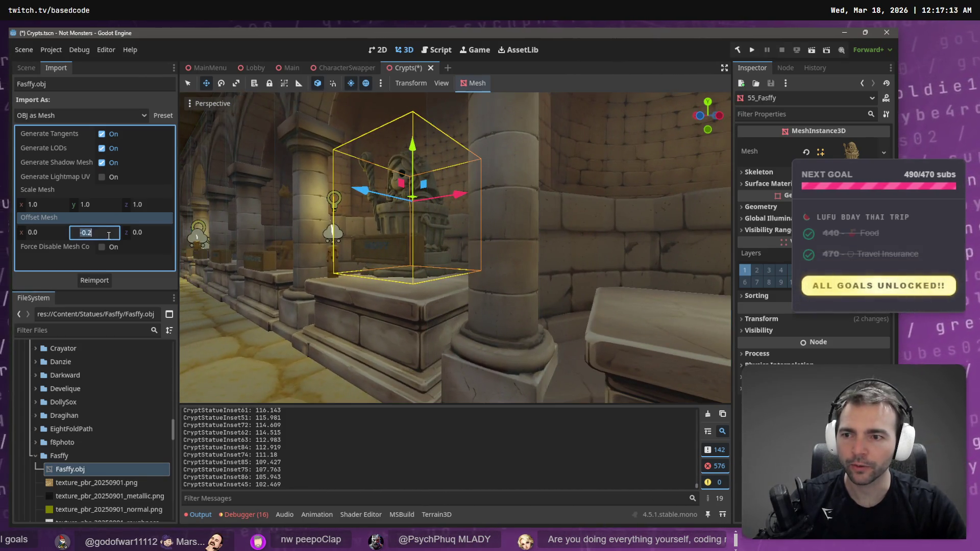
pyautogui.write('-0.3')
pyautogui.click(95, 278)
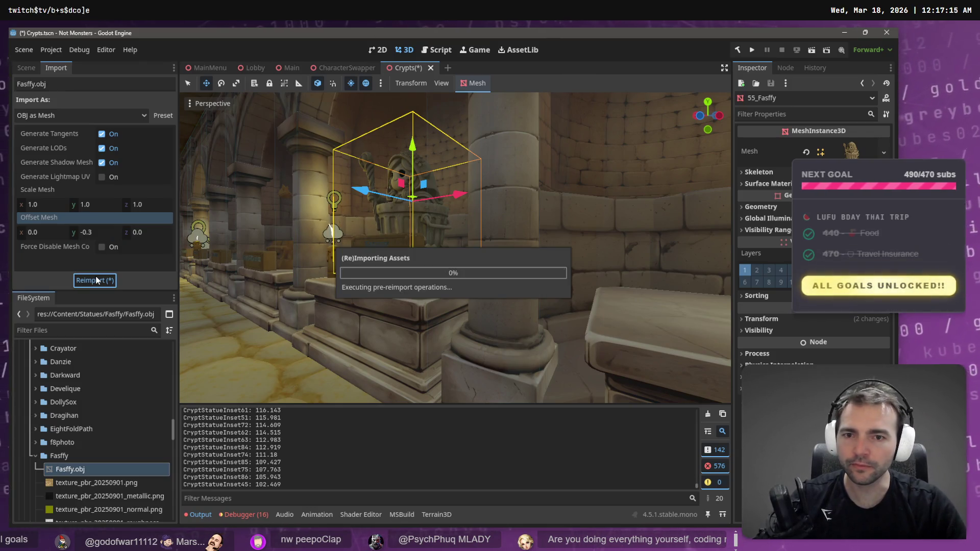
# - Set Fasffy.obj's Scale Mesh to 1.2 on x, y and z and reimport
pyautogui.press('KP_4')
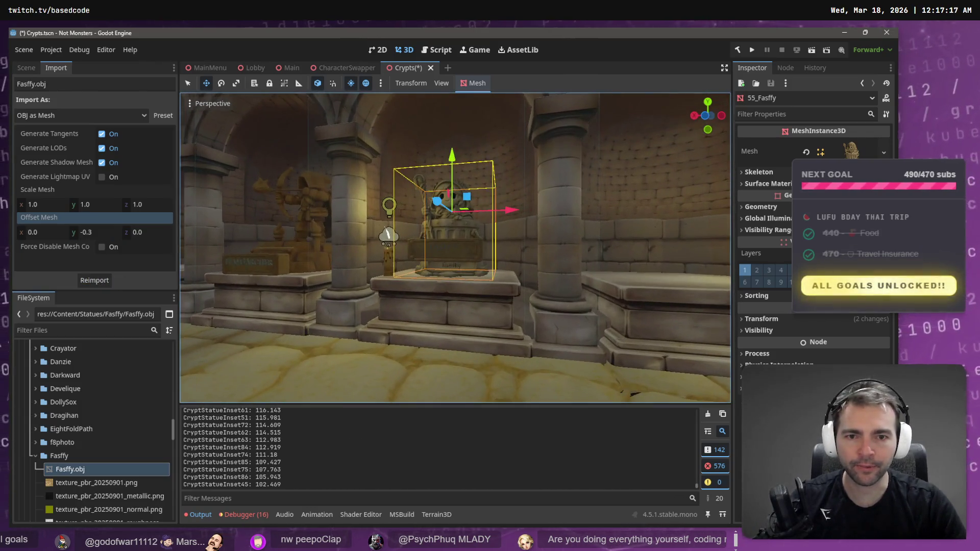
pyautogui.click(55, 206)
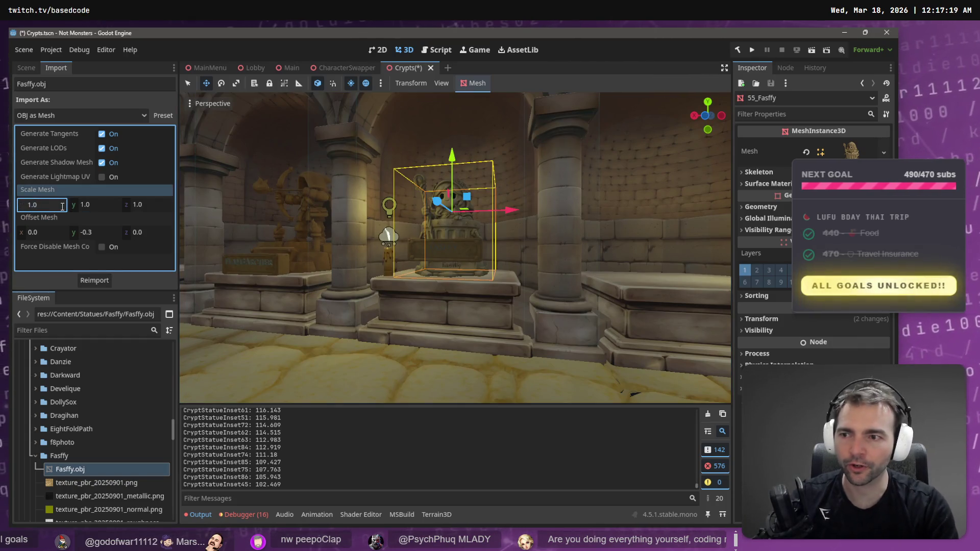
pyautogui.press('Tab')
pyautogui.write('1.2')
pyautogui.press('Tab')
pyautogui.write('1.2')
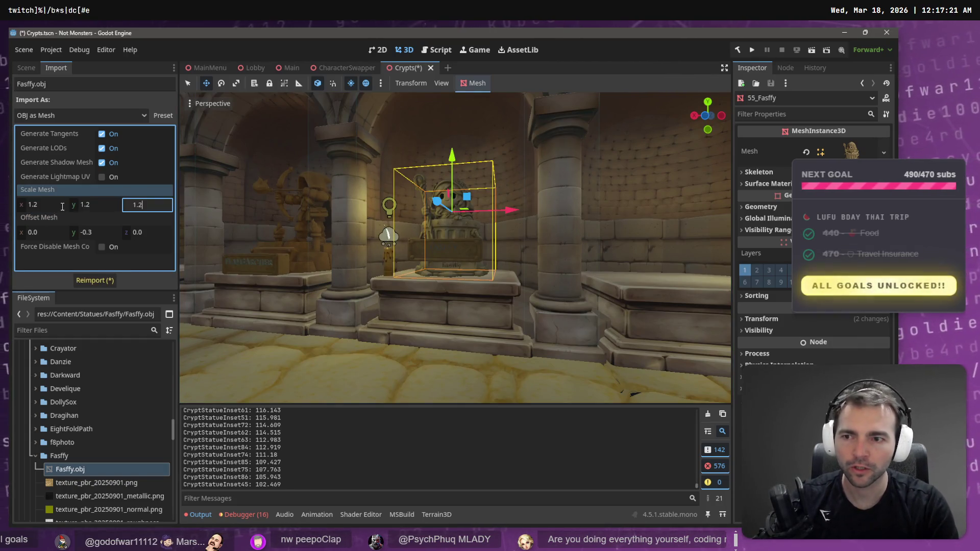
pyautogui.click(88, 279)
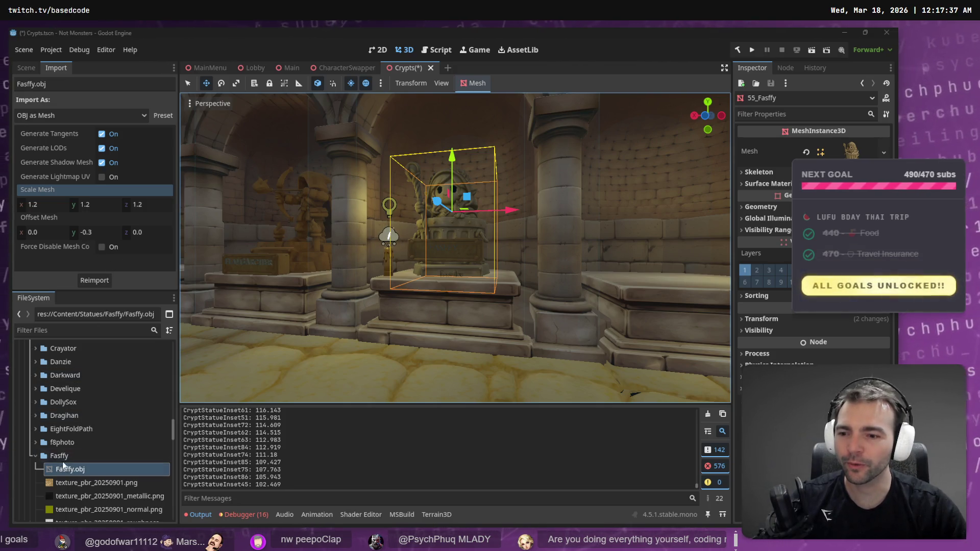
pyautogui.click(31, 69)
# - Lower Fasffy's StatuePlaque and push it back toward the statue, then save the Crypts scene
pyautogui.click(70, 203)
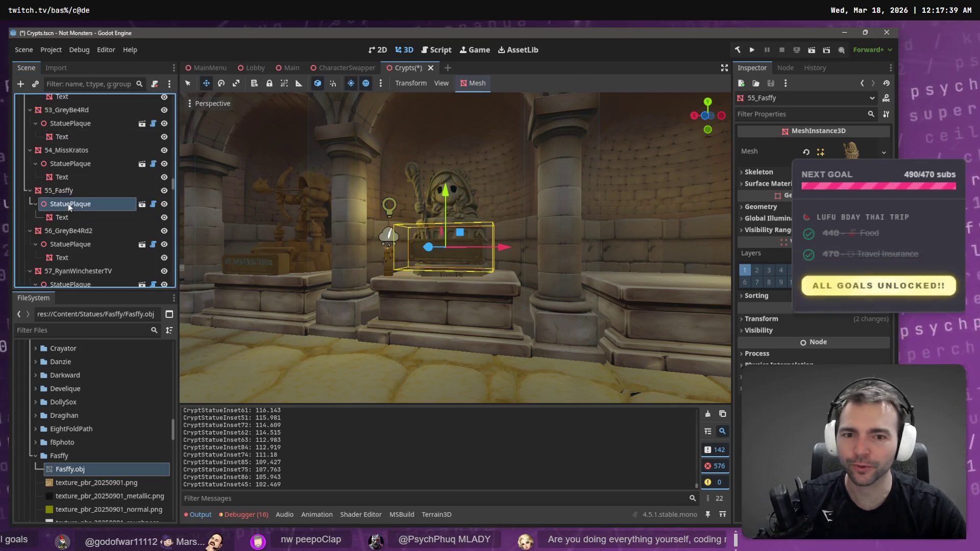
pyautogui.moveTo(449, 196); pyautogui.dragTo(453, 204)
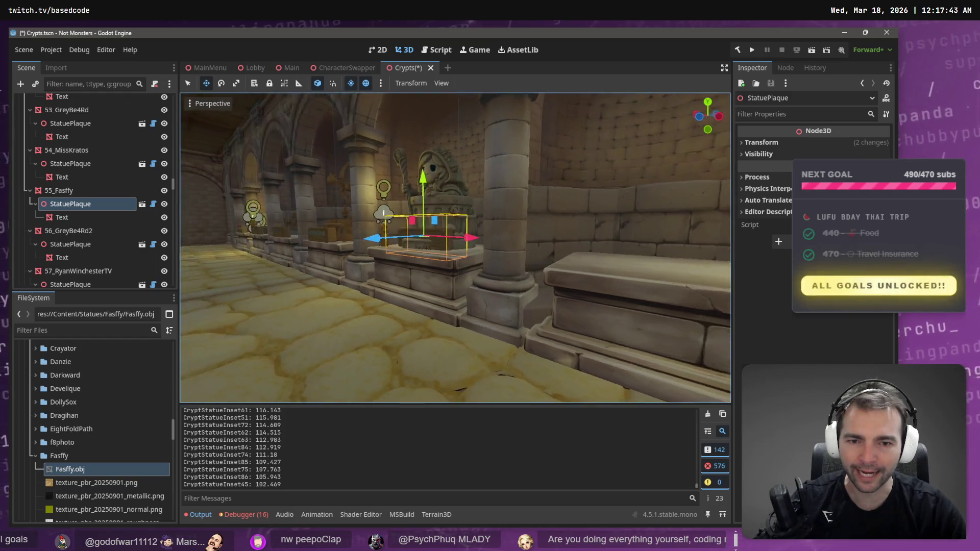
pyautogui.moveTo(407, 305); pyautogui.dragTo(401, 309)
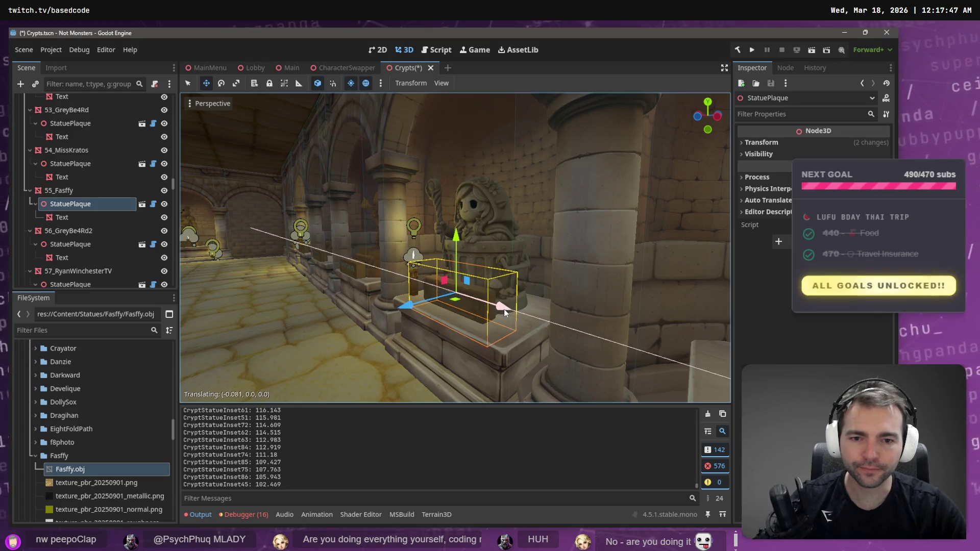
pyautogui.moveTo(503, 308); pyautogui.dragTo(504, 308)
pyautogui.hotkey('ctrl', 's')
pyautogui.moveTo(398, 256); pyautogui.dragTo(398, 257)
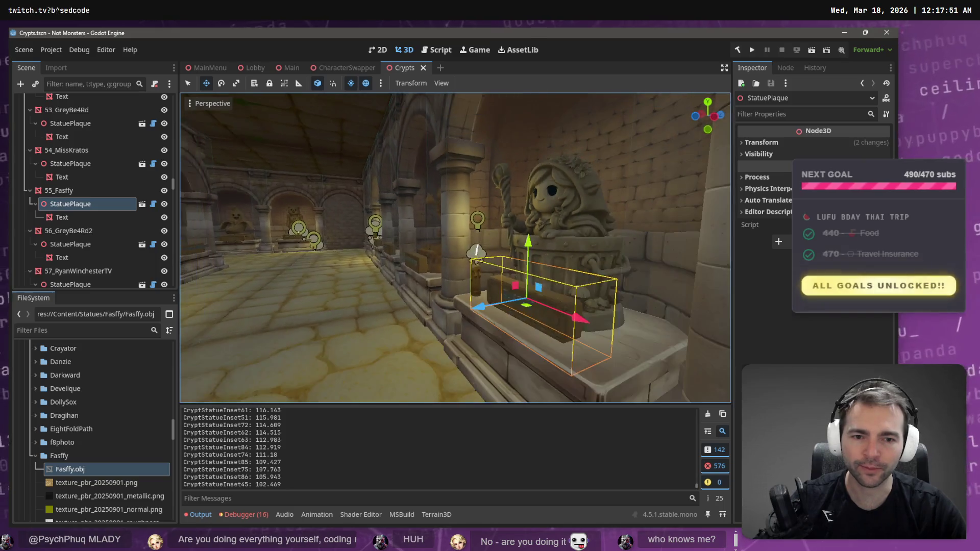
pyautogui.moveTo(516, 222); pyautogui.dragTo(515, 222)
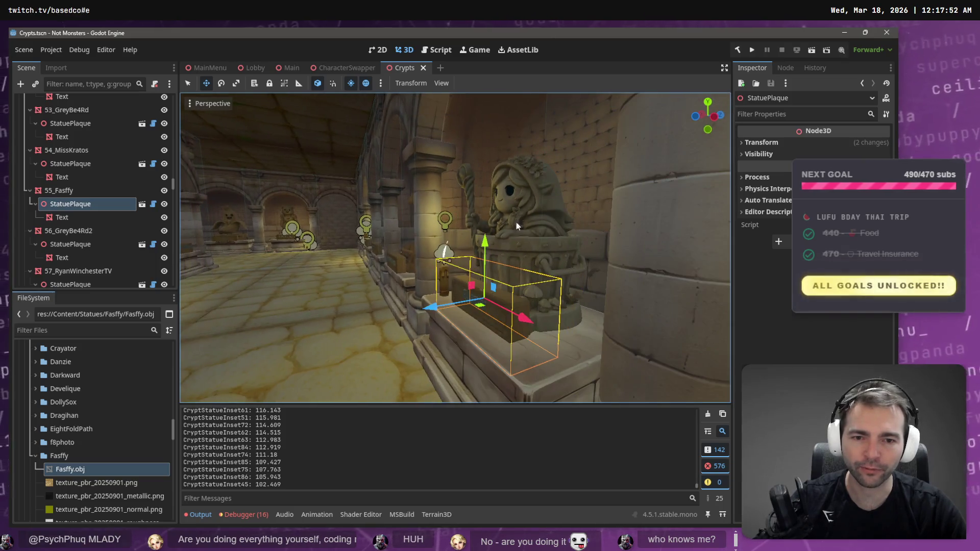
# - Lower the plaque's Fasffy Text slightly and pull back to view the arcade of statues
pyautogui.click(80, 217)
pyautogui.moveTo(477, 243); pyautogui.dragTo(479, 247)
pyautogui.press('a')
pyautogui.press('d')
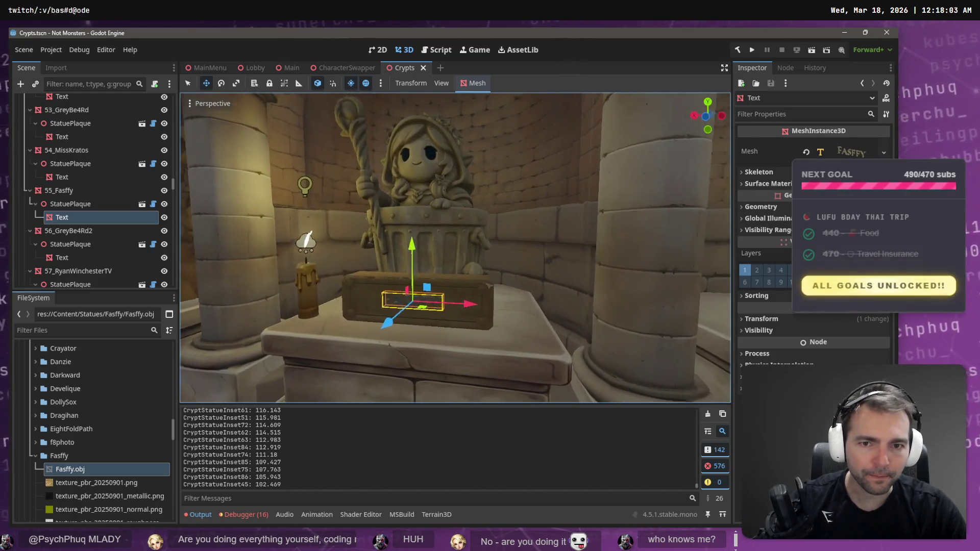
pyautogui.press('s')
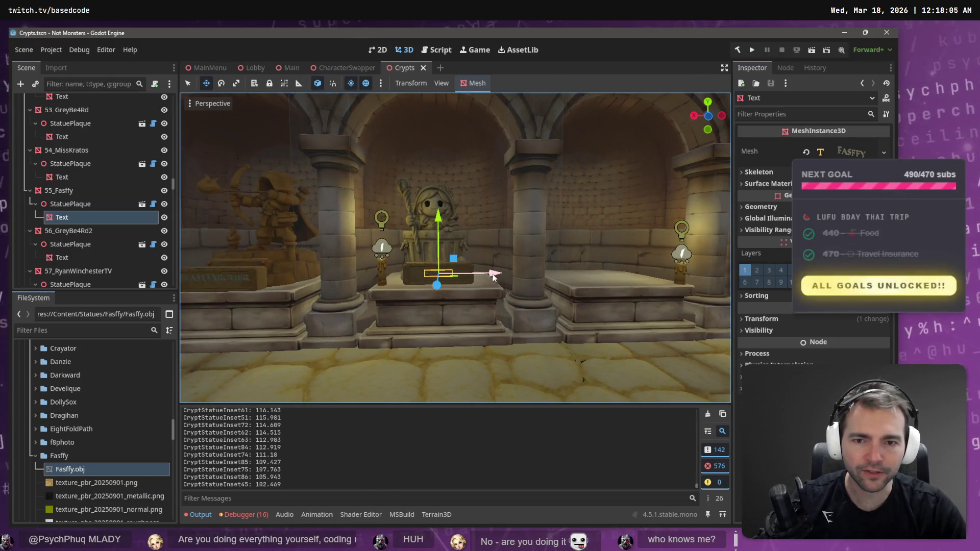
pyautogui.moveTo(310, 247)
pyautogui.mouseDown()
pyautogui.moveTo(225, 253)
pyautogui.moveTo(556, 276)
pyautogui.mouseUp()
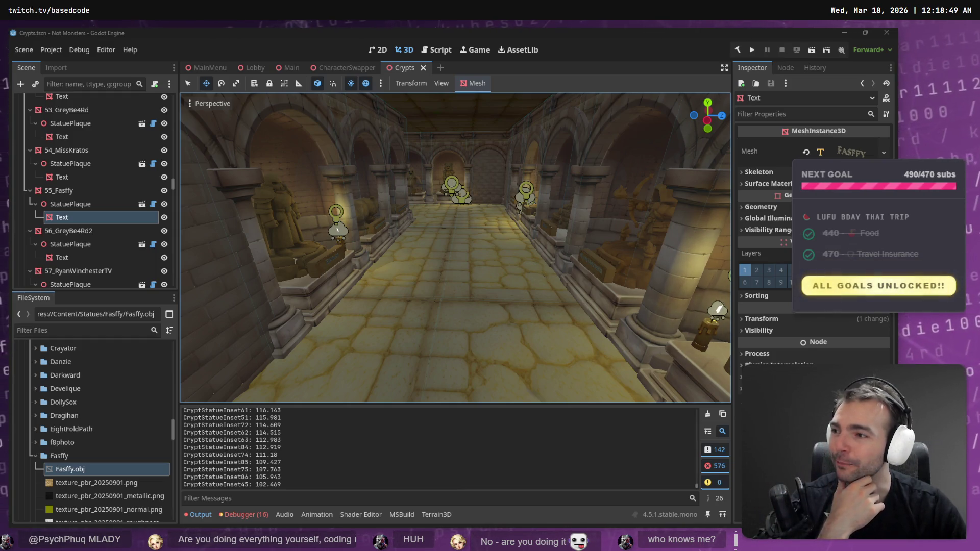
# - Fly through the crypt corridor to inspect the Fasffy statue and plaque, then open File Explorer
pyautogui.moveTo(464, 219)
pyautogui.mouseDown()
pyautogui.moveTo(464, 154)
pyautogui.moveTo(464, 230)
pyautogui.moveTo(449, 225)
pyautogui.moveTo(491, 200)
pyautogui.mouseUp()
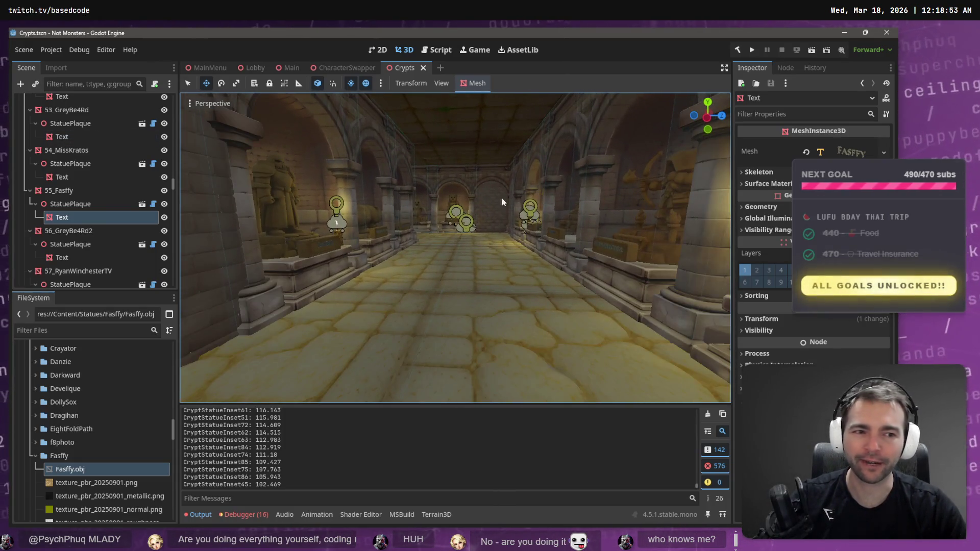
pyautogui.click(61, 204)
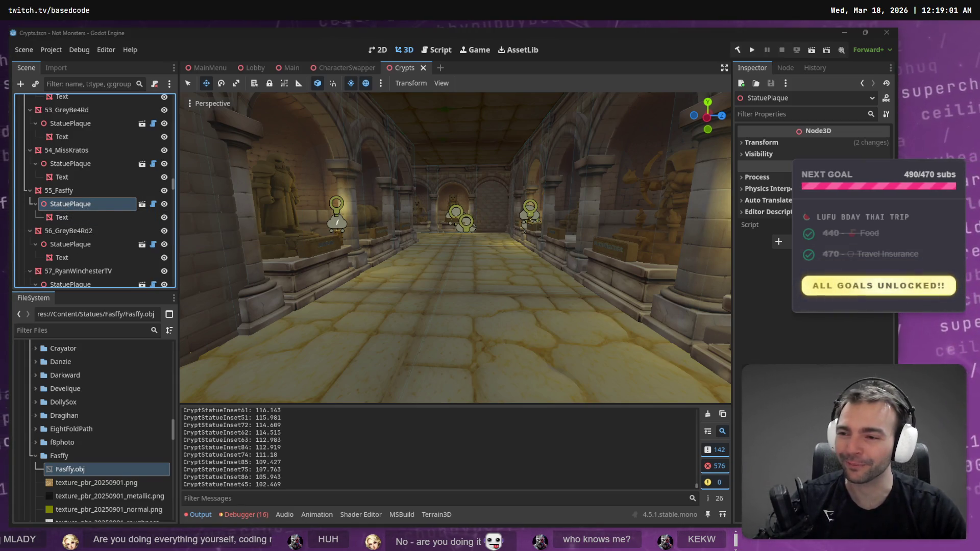
pyautogui.press('w')
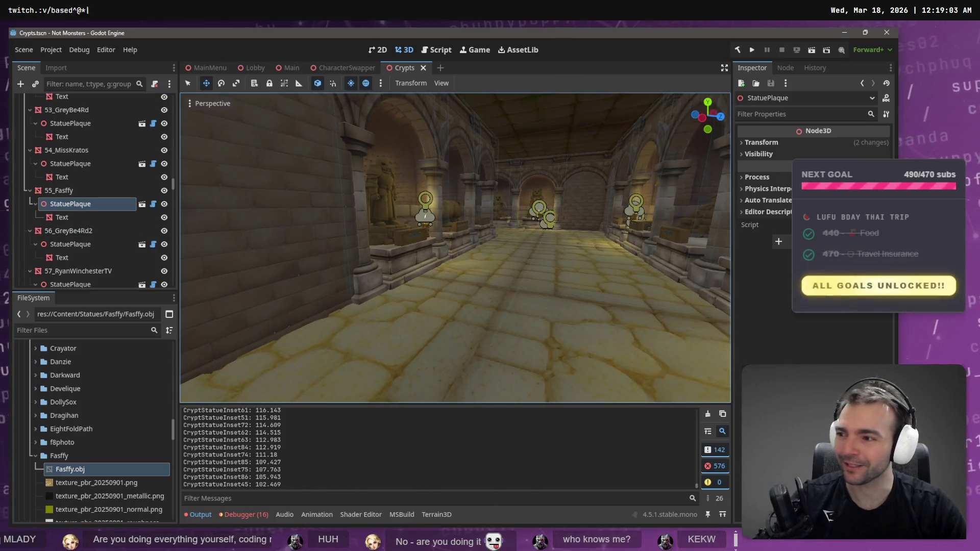
pyautogui.press('w')
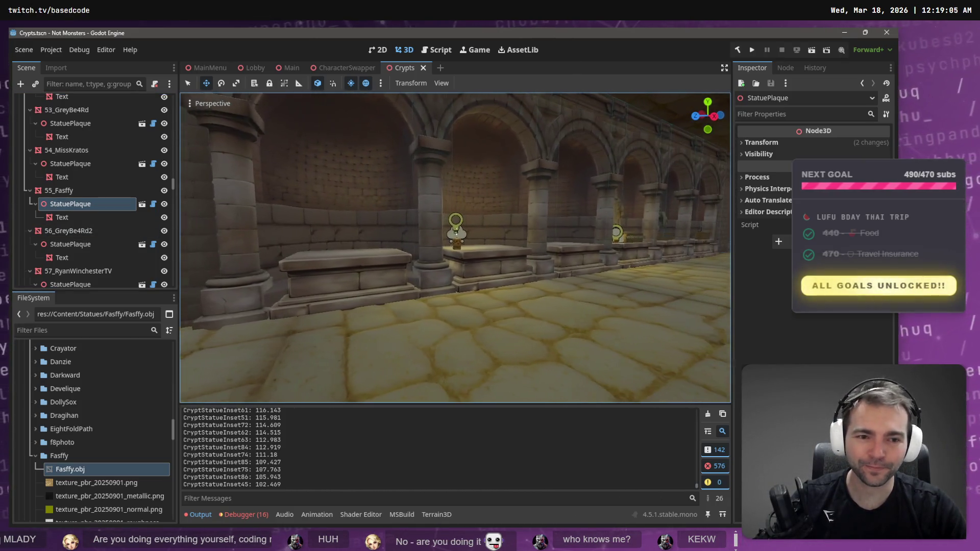
pyautogui.press('super+e')
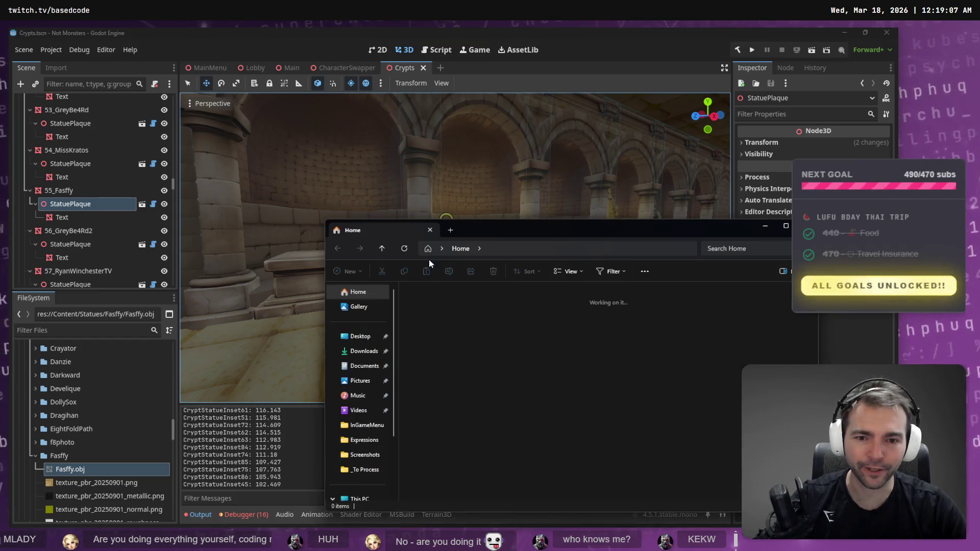
# - Rename the newest Downloads zip to thedevdad.zip using the name copied from the #59 board label
pyautogui.click(480, 315)
pyautogui.press('F2')
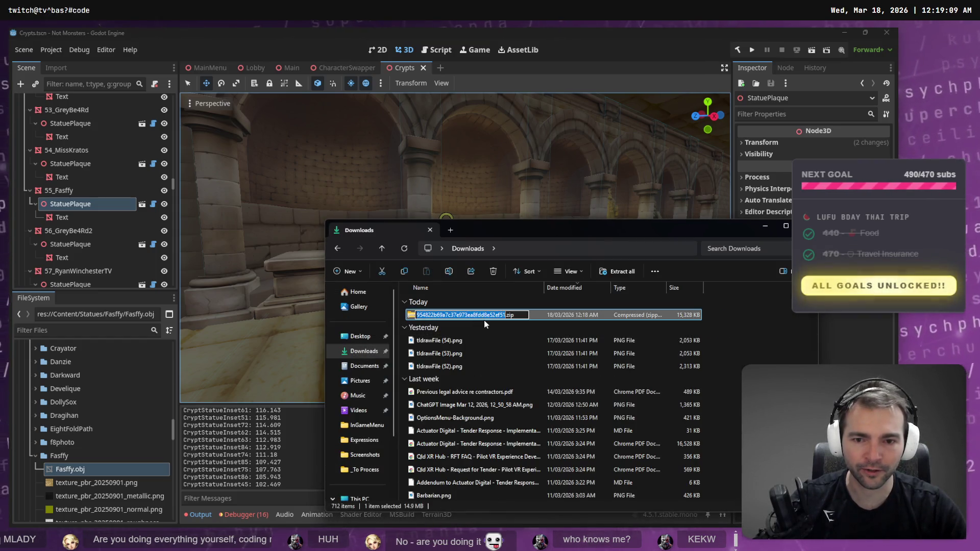
pyautogui.press('Escape')
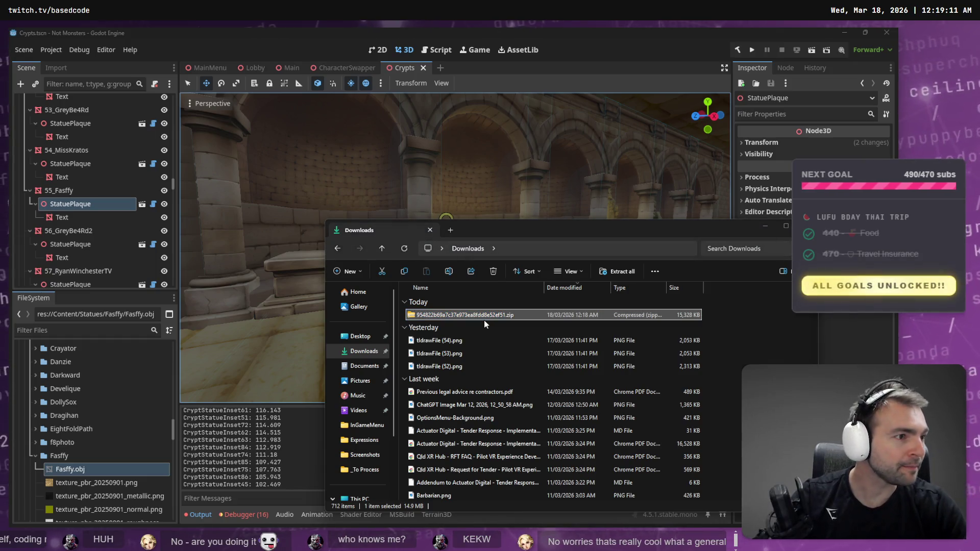
pyautogui.hotkey('alt', 'Tab')
pyautogui.doubleClick(408, 326)
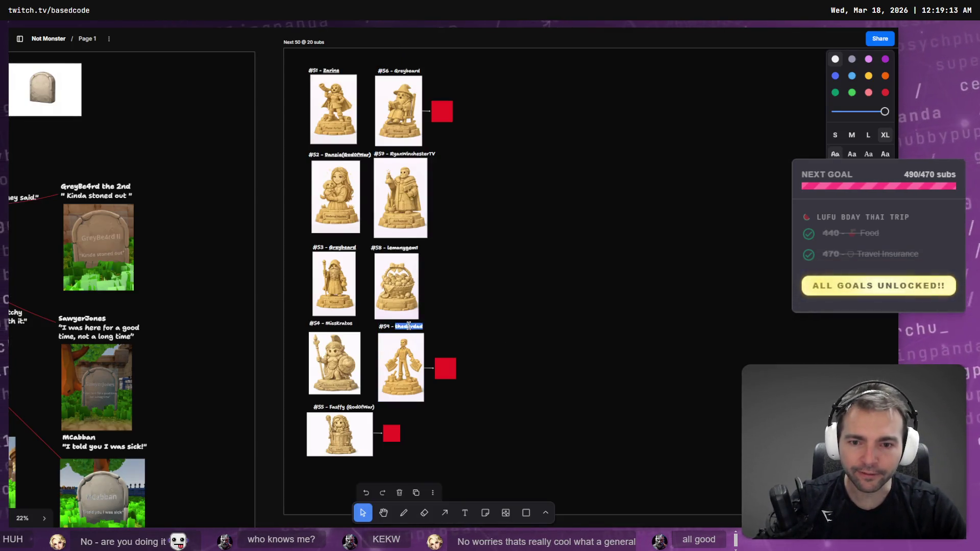
pyautogui.hotkey('ctrl', 'c')
pyautogui.hotkey('alt', 'Tab')
pyautogui.press('F2')
pyautogui.hotkey('ctrl', 'v')
pyautogui.press('Return')
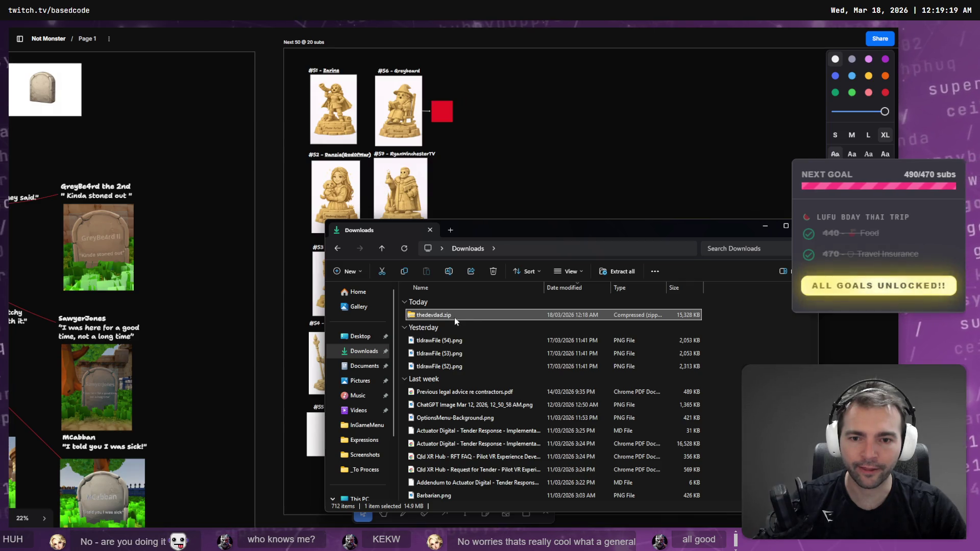
# - Paste thedevdad.zip into the _To Process folder and switch back to Godot
pyautogui.click(365, 470)
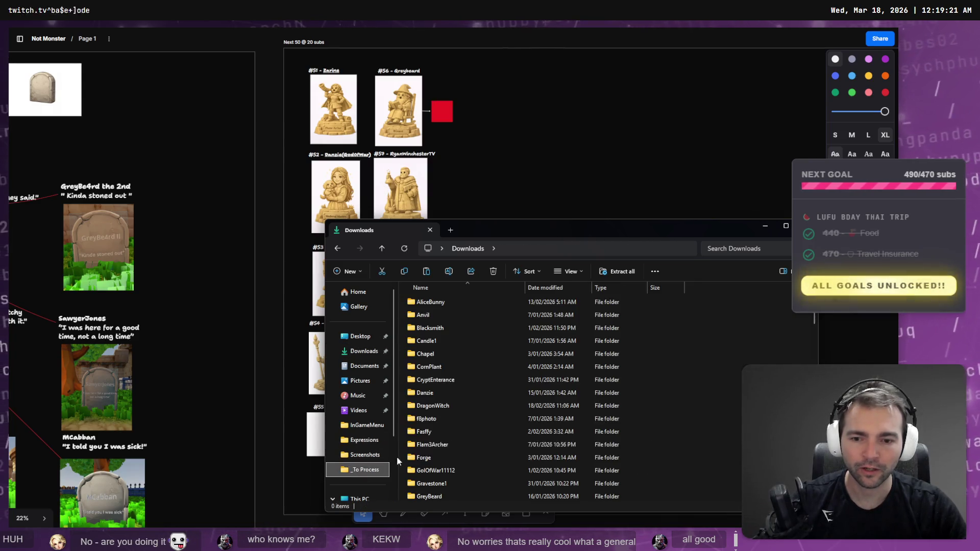
pyautogui.hotkey('ctrl', 'v')
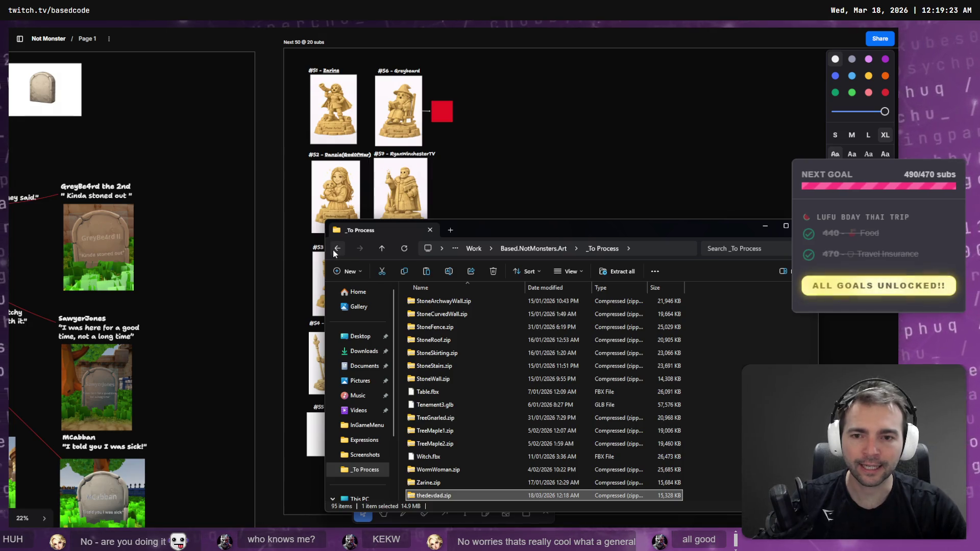
pyautogui.hotkey('alt', 'Tab')
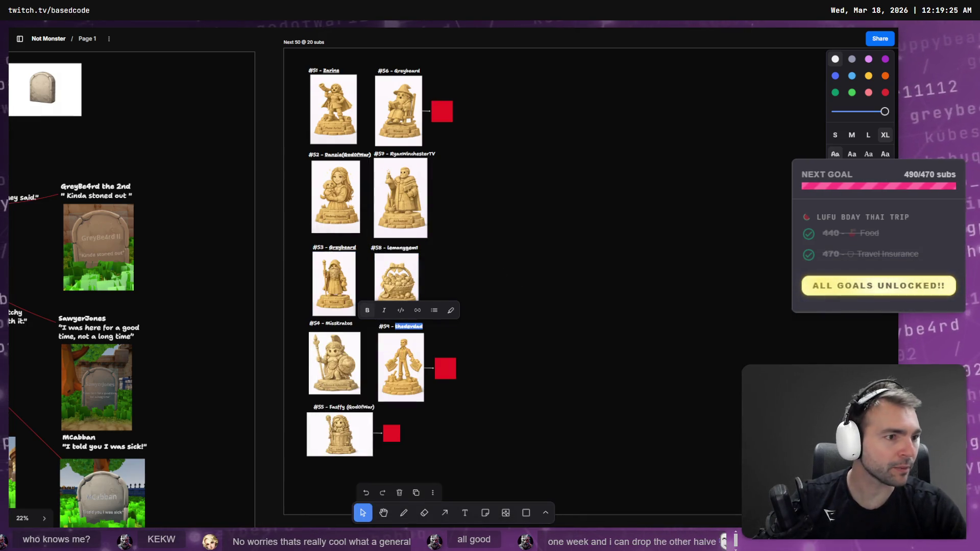
pyautogui.hotkey('alt', 'Tab')
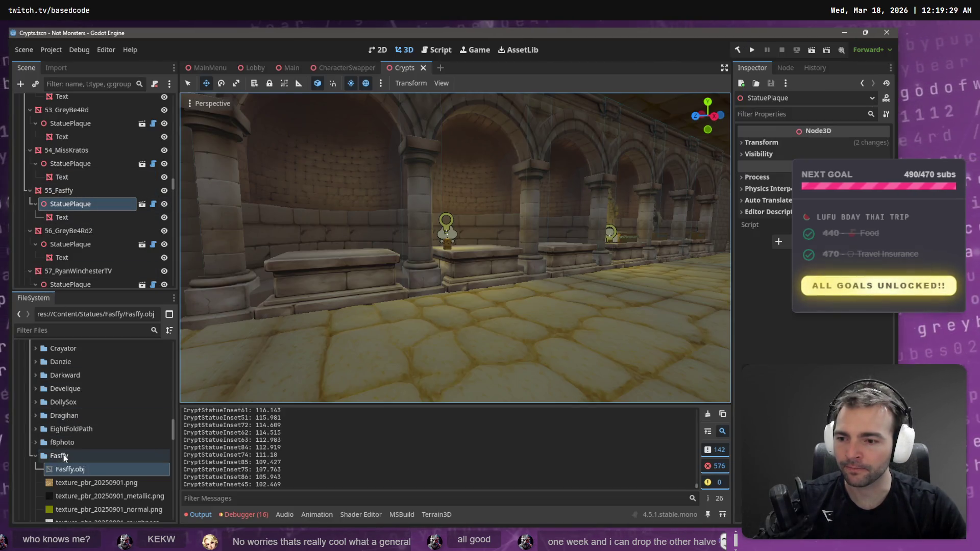
# - Create a new folder named thedevdad inside the Statues folder
pyautogui.scroll(3, 73, 388)
pyautogui.scroll(3, 63, 368)
pyautogui.rightClick(53, 350)
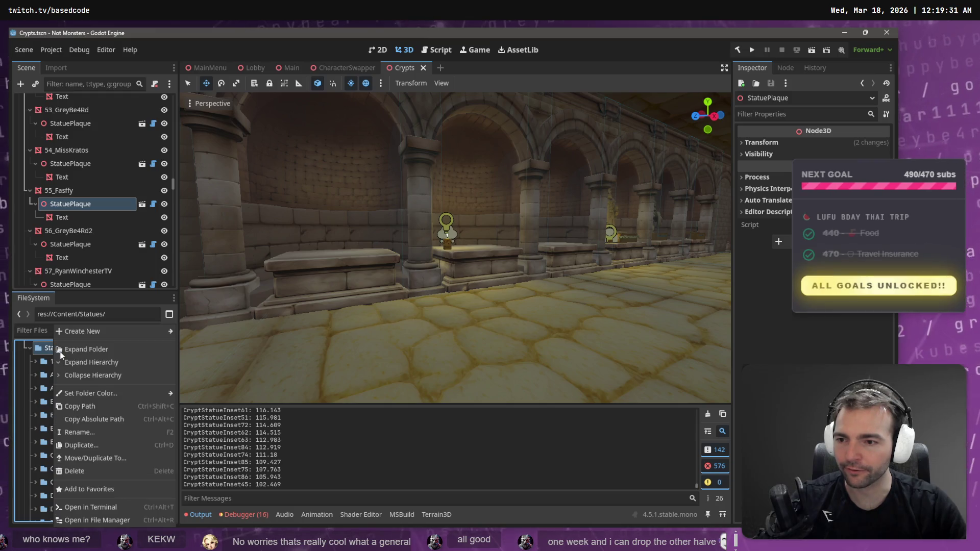
pyautogui.moveTo(153, 331)
pyautogui.click(199, 331)
pyautogui.write('thedevdad')
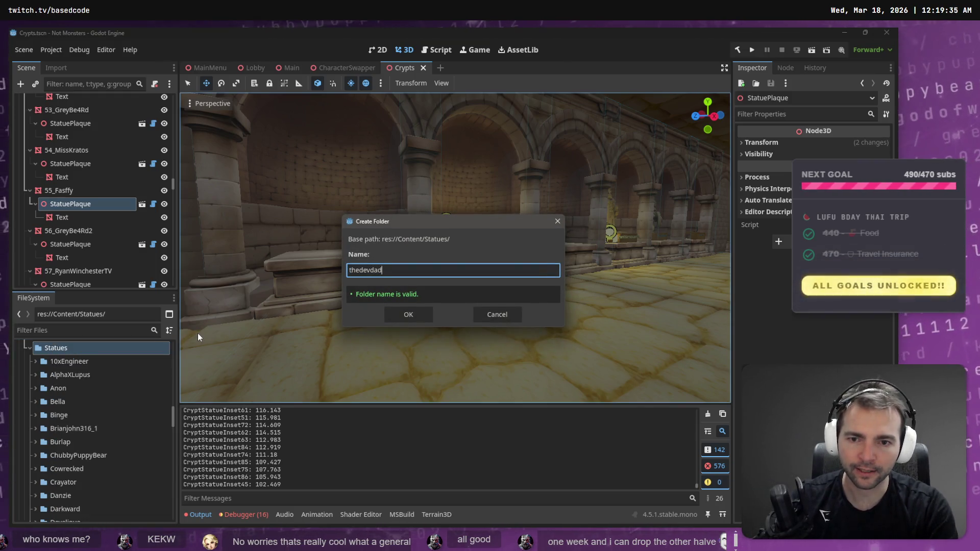
pyautogui.press('Return')
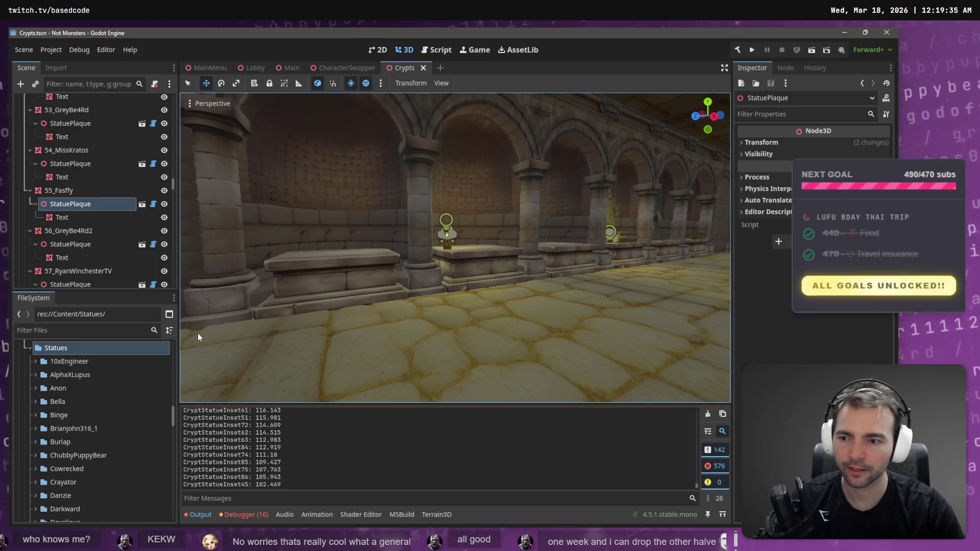
# - Collapse the Fasffy folder and rename the new folder to Thedevdad
pyautogui.scroll(-5, 97, 437)
pyautogui.click(35, 455)
pyautogui.scroll(-10, 77, 467)
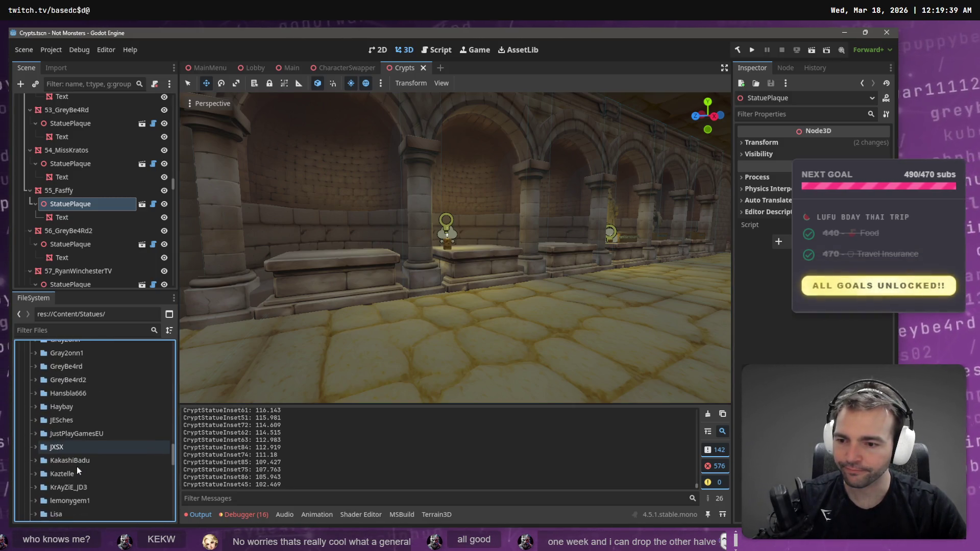
pyautogui.scroll(12, 48, 459)
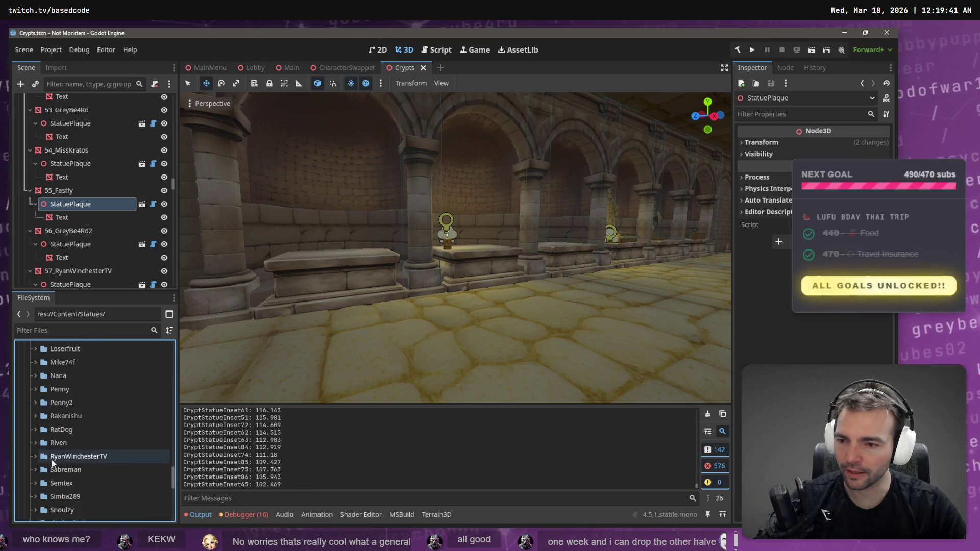
pyautogui.scroll(8, 74, 435)
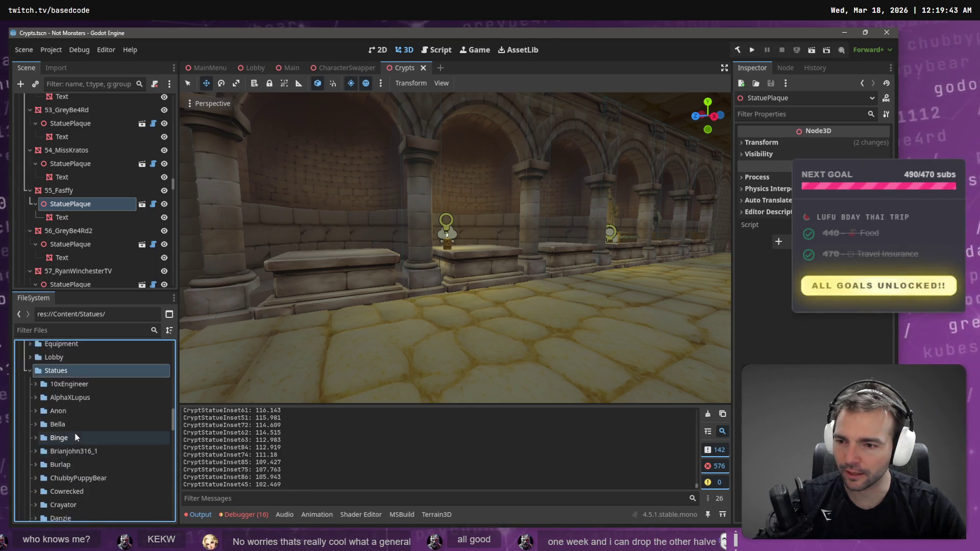
pyautogui.scroll(-6, 77, 430)
pyautogui.scroll(-12, 81, 428)
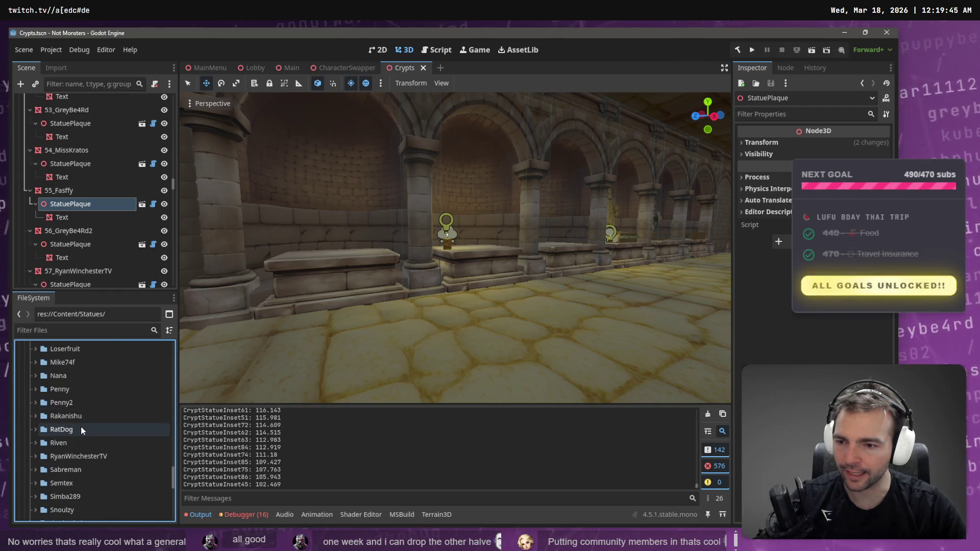
pyautogui.scroll(-5, 72, 451)
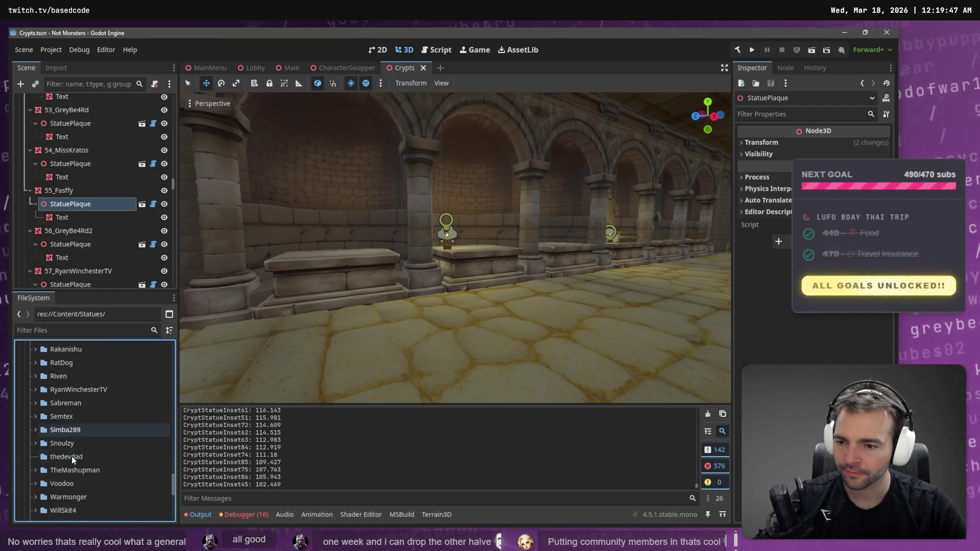
pyautogui.click(65, 436)
pyautogui.click(65, 436)
pyautogui.press('Delete')
pyautogui.write('T')
pyautogui.press('Return')
# - Open Thedevdad in the system file browser and drag thedevdad.zip into it
pyautogui.rightClick(66, 436)
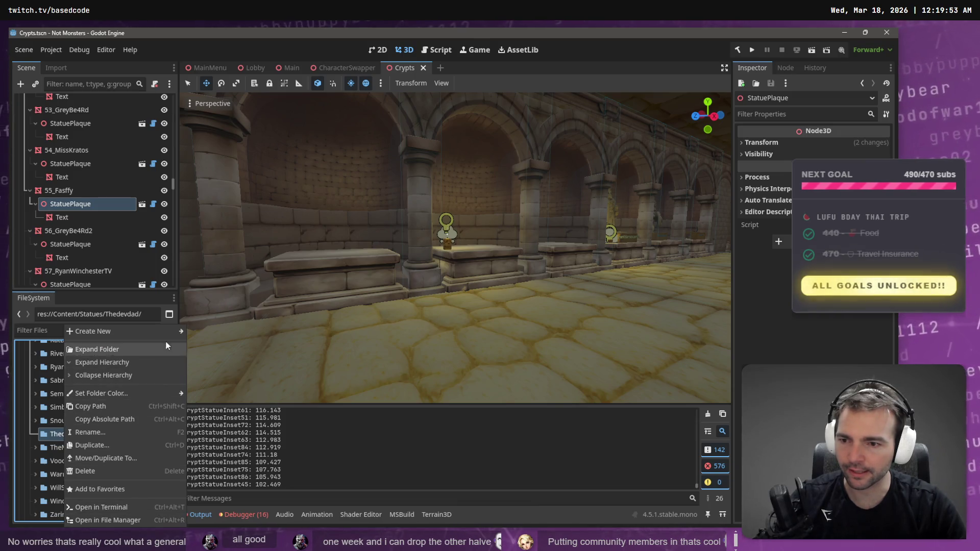
pyautogui.moveTo(158, 399)
pyautogui.click(134, 521)
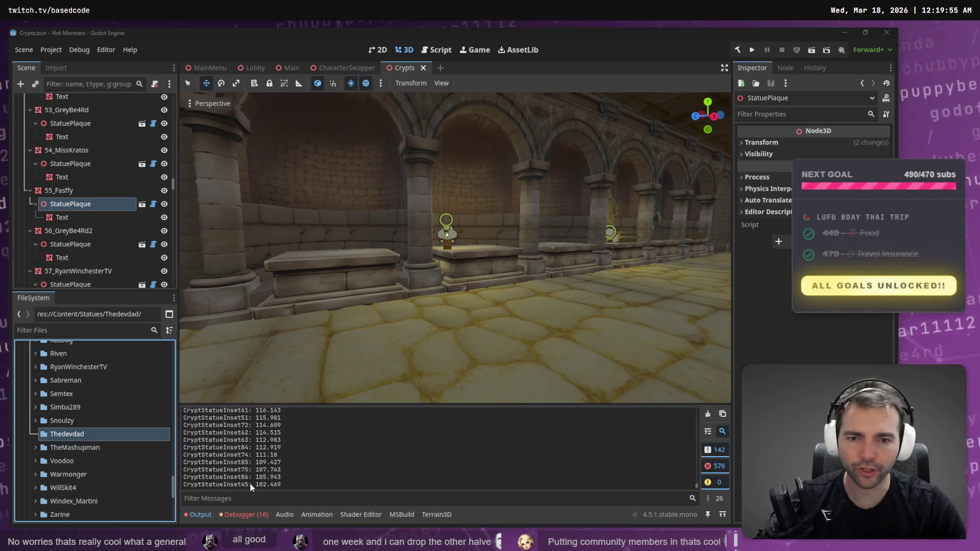
pyautogui.moveTo(389, 243); pyautogui.dragTo(413, 305)
# - Extract the statue zip in place and rename the model to thedevdad.obj
pyautogui.click(467, 310)
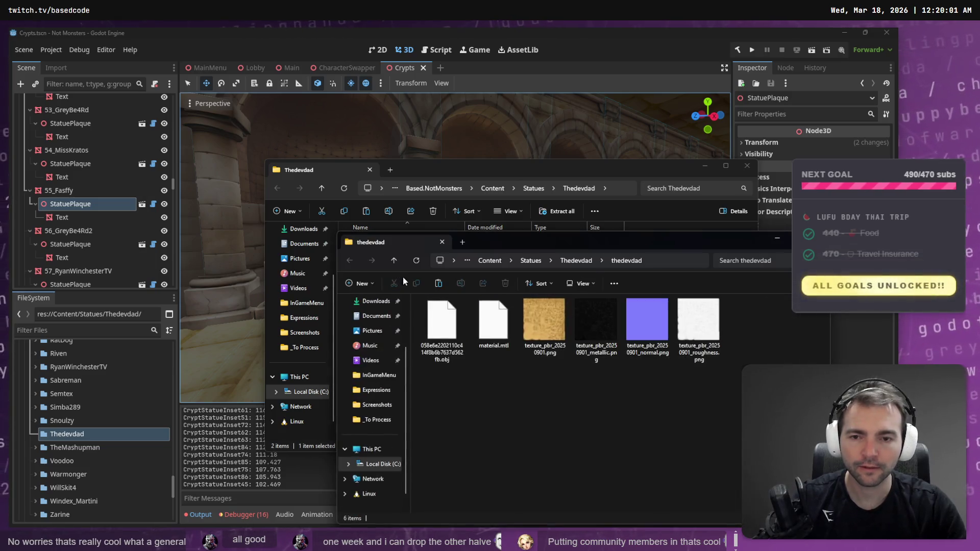
pyautogui.click(443, 334)
pyautogui.write('Th.obj')
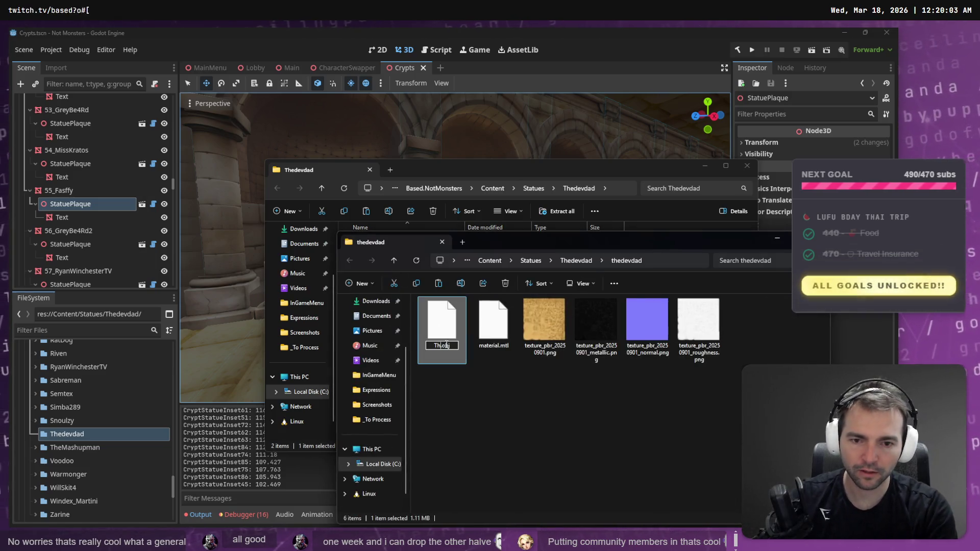
pyautogui.press('super+v')
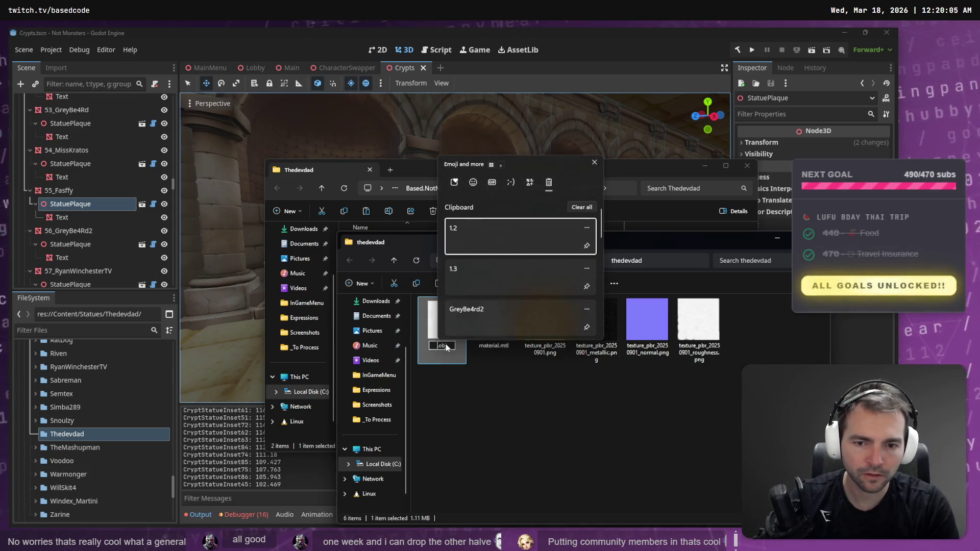
pyautogui.press('Down')
pyautogui.press('Down')
pyautogui.press('Down')
pyautogui.press('Return')
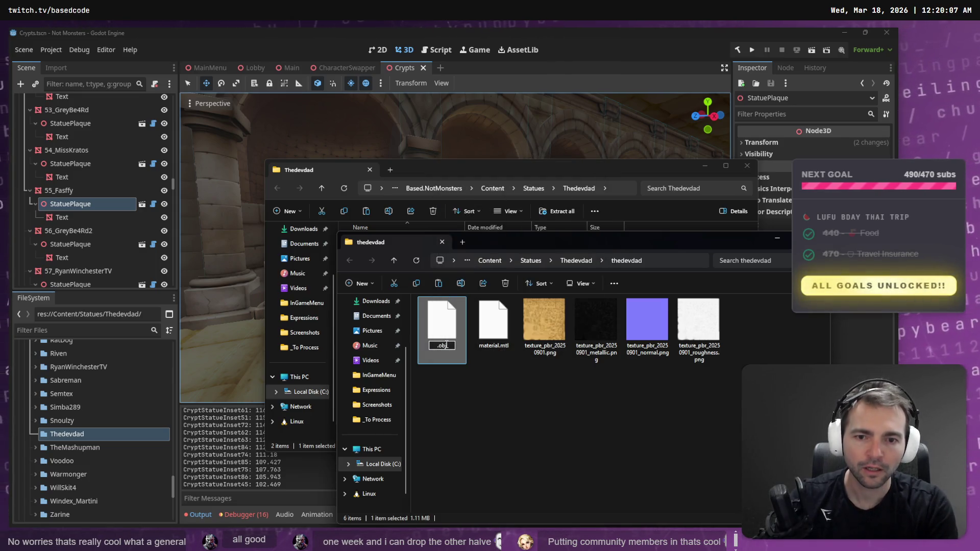
pyautogui.press('Return')
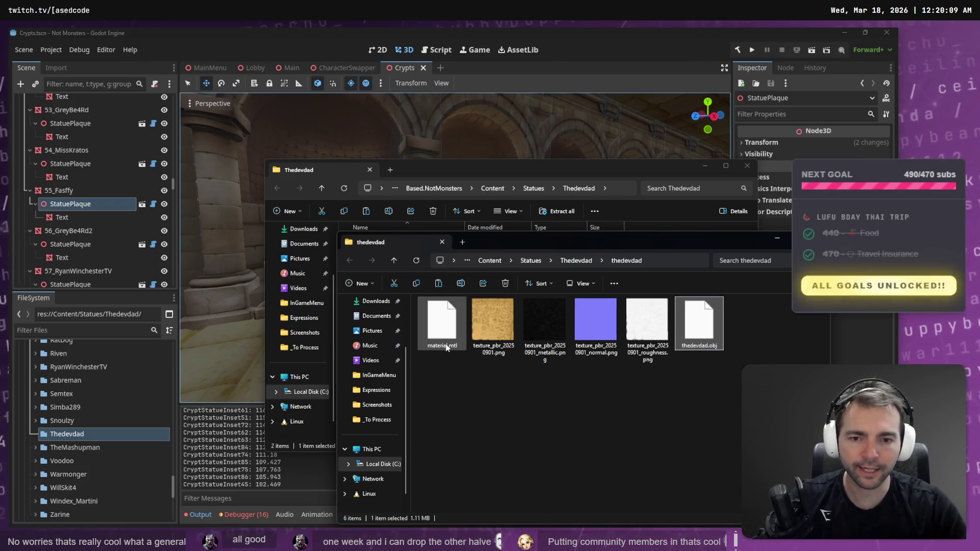
# - Move all extracted files up into Thedevdad, delete the leftover subfolder and zip, and return to Godot
pyautogui.hotkey('ctrl', 'a')
pyautogui.moveTo(582, 320); pyautogui.dragTo(577, 262)
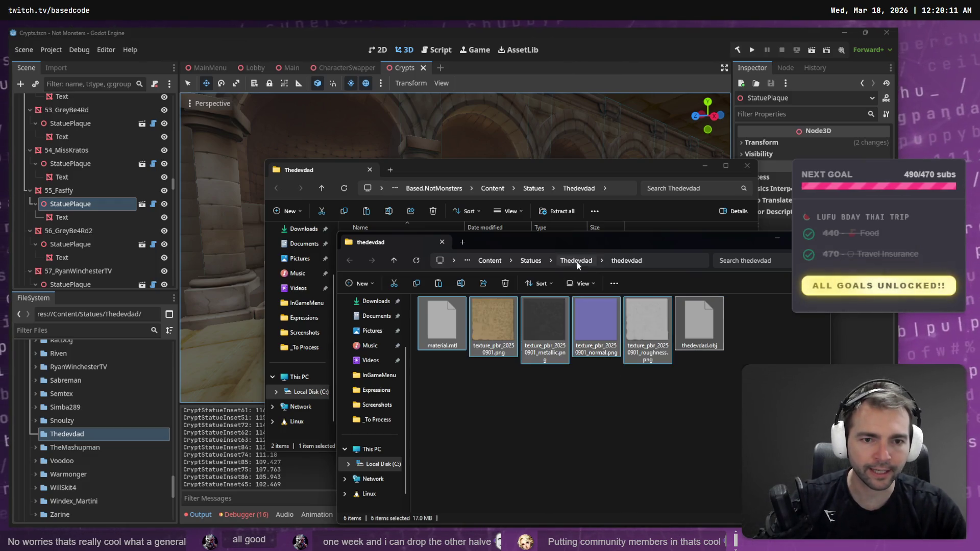
pyautogui.click(576, 261)
pyautogui.click(458, 314)
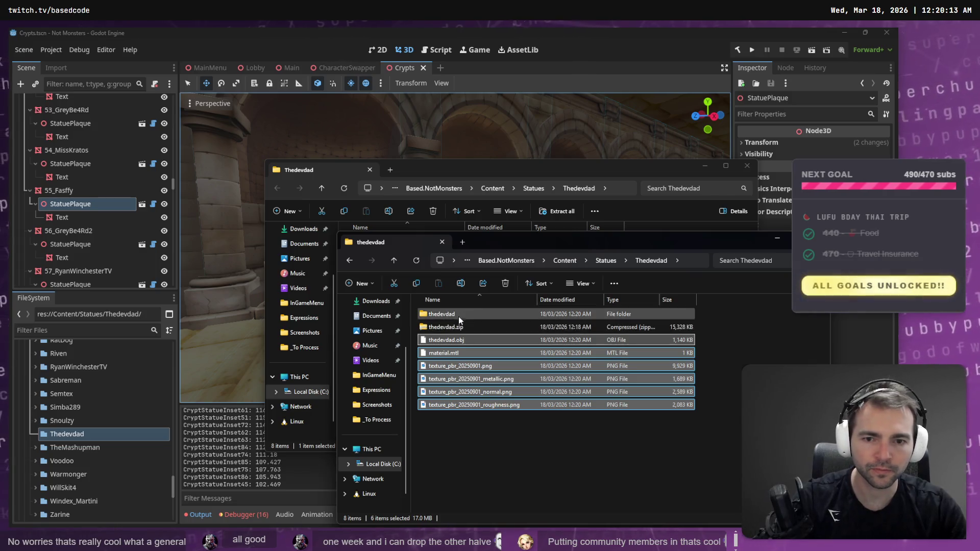
pyautogui.keyDown('ctrl'); pyautogui.click(461, 329); pyautogui.keyUp('ctrl')
pyautogui.press('Delete')
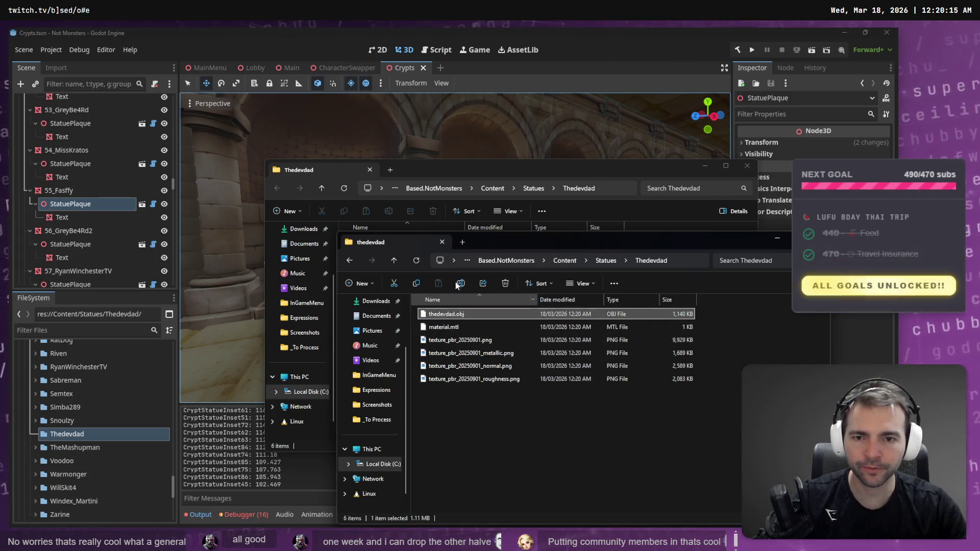
pyautogui.click(747, 165)
pyautogui.click(547, 57)
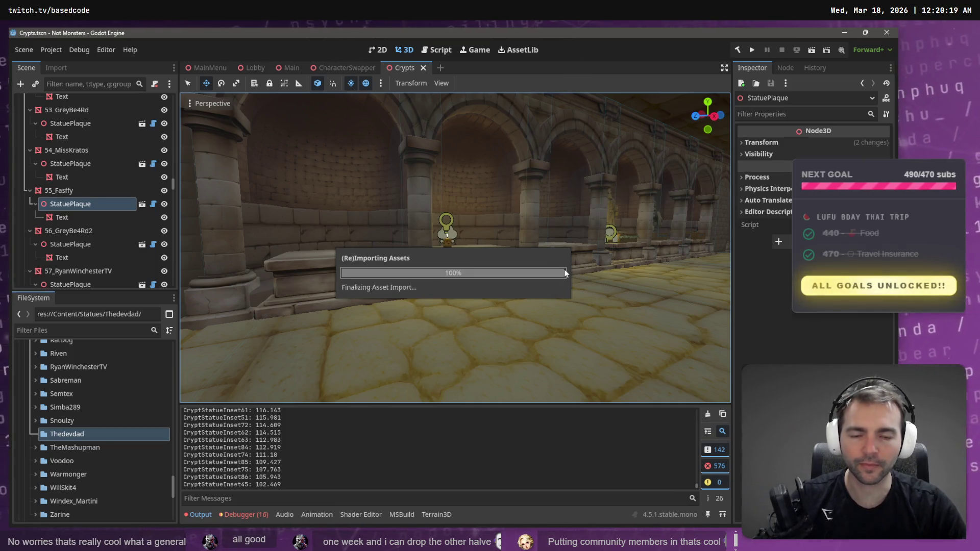
pyautogui.press('w')
pyautogui.press('w')
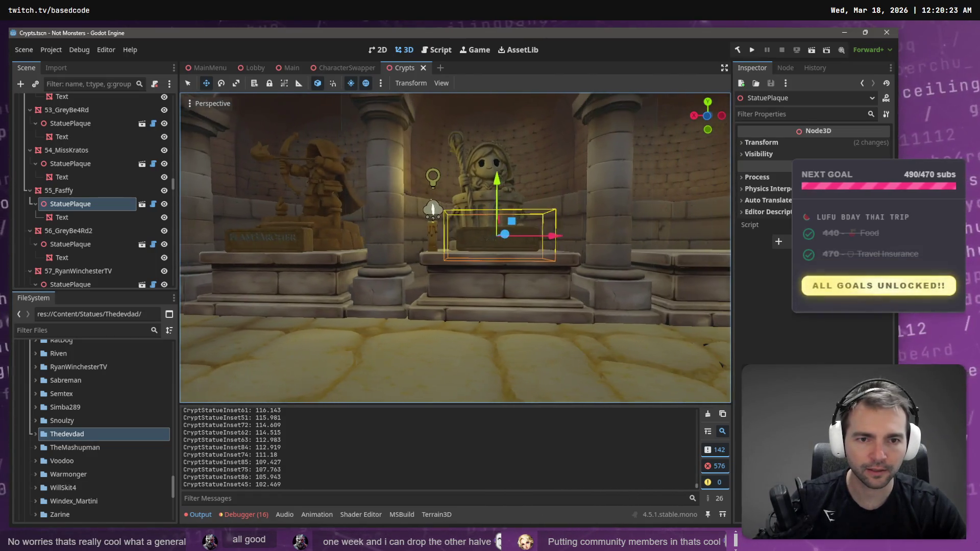
# - Reposition the Fasffy statue's name plaque, shifting it left, then nudging it slightly right
pyautogui.click(465, 220)
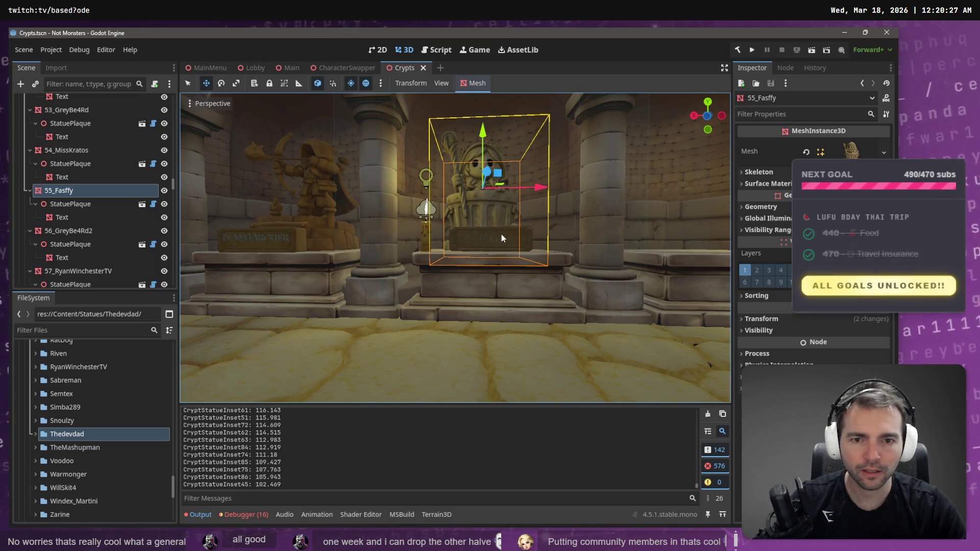
pyautogui.press('w')
pyautogui.press('w')
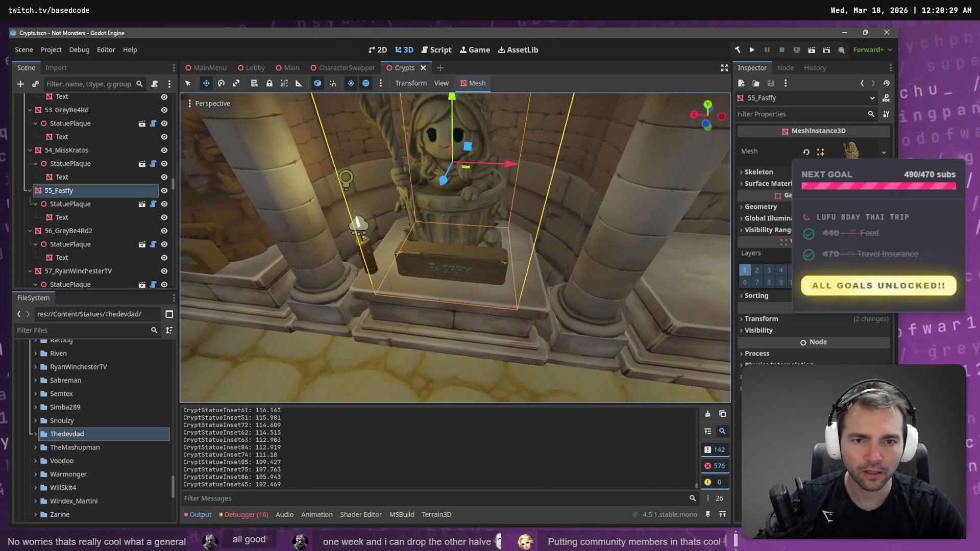
pyautogui.click(499, 263)
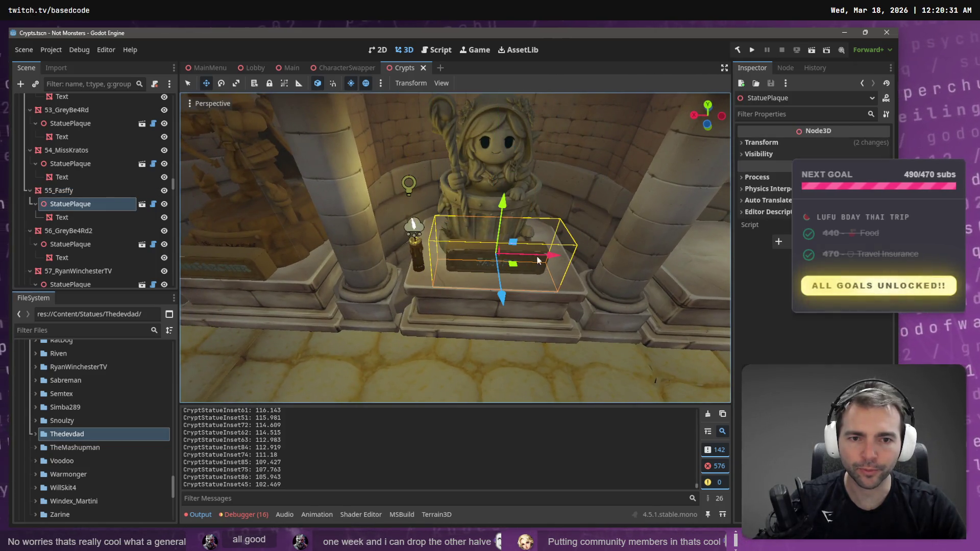
pyautogui.moveTo(553, 258); pyautogui.dragTo(540, 255)
pyautogui.click(81, 192)
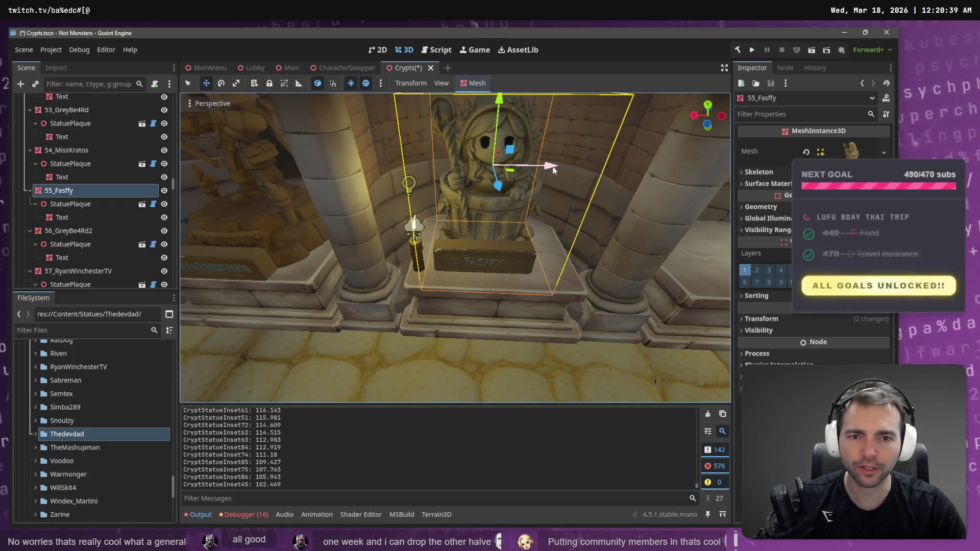
pyautogui.scroll(-5, 556, 167)
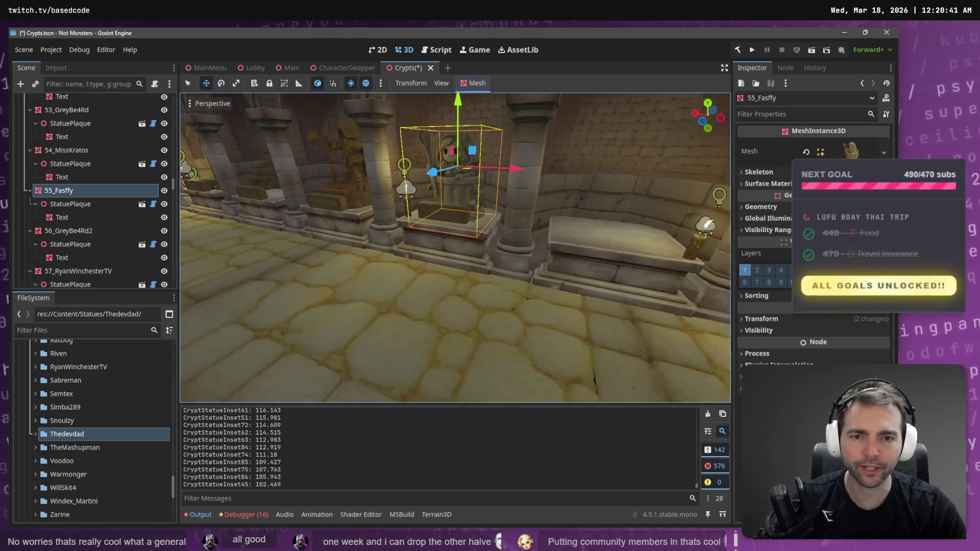
pyautogui.press('a')
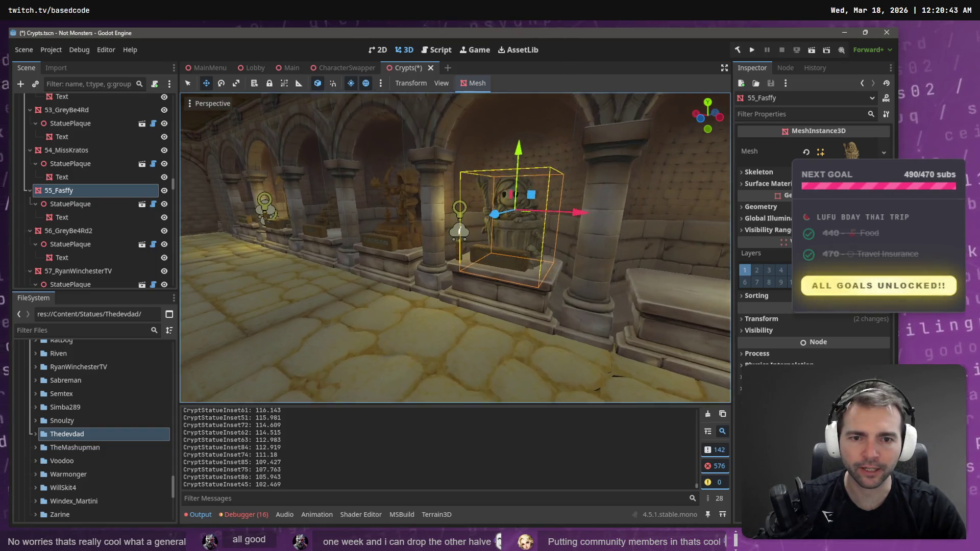
pyautogui.press('w')
pyautogui.click(483, 275)
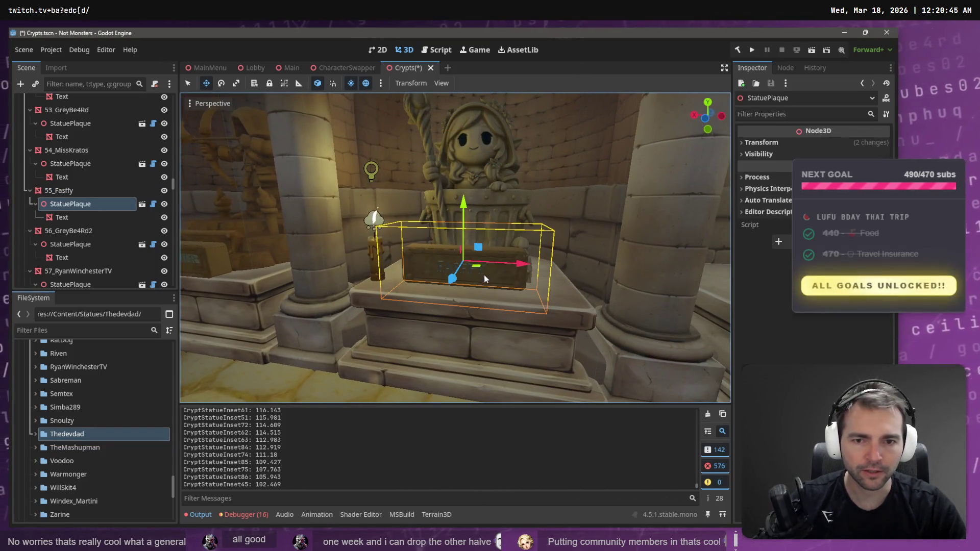
pyautogui.moveTo(485, 264); pyautogui.dragTo(488, 264)
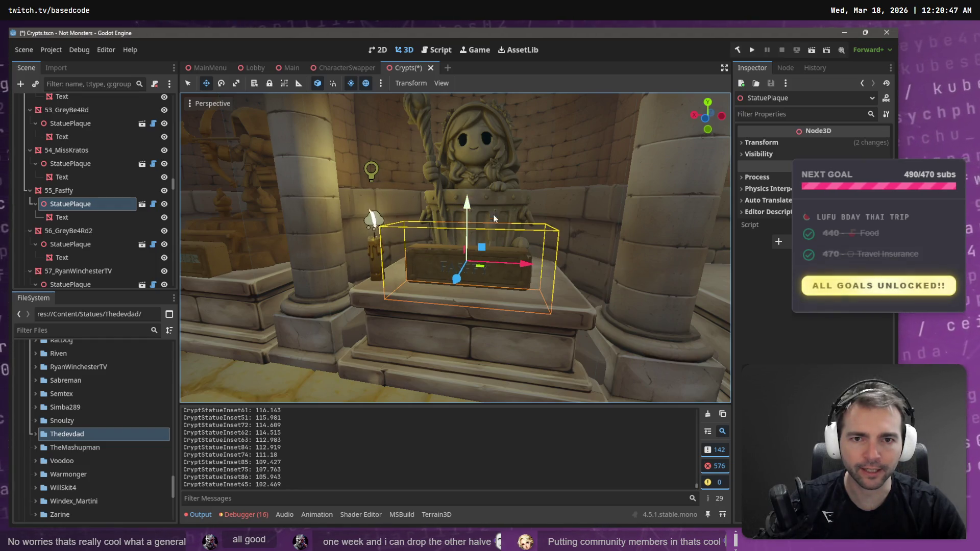
pyautogui.press('s')
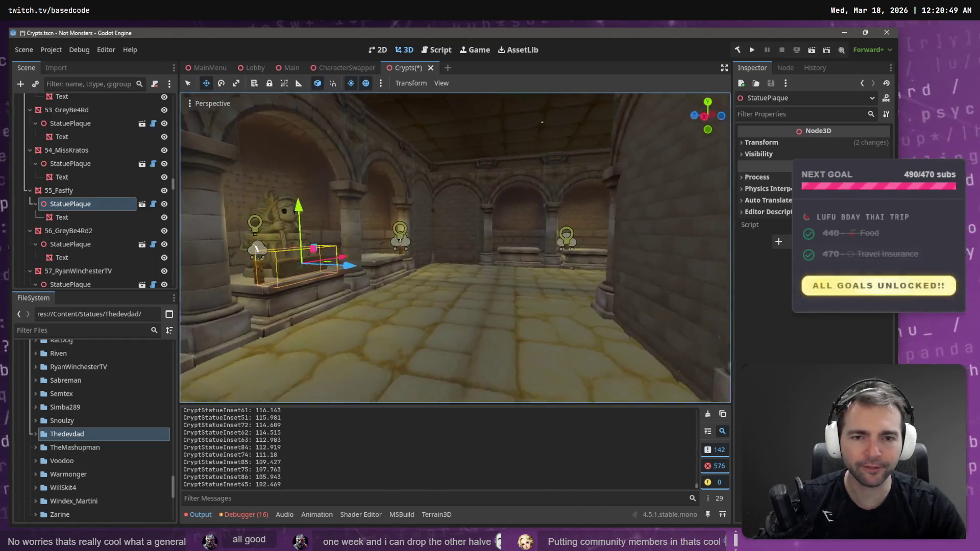
pyautogui.press('w')
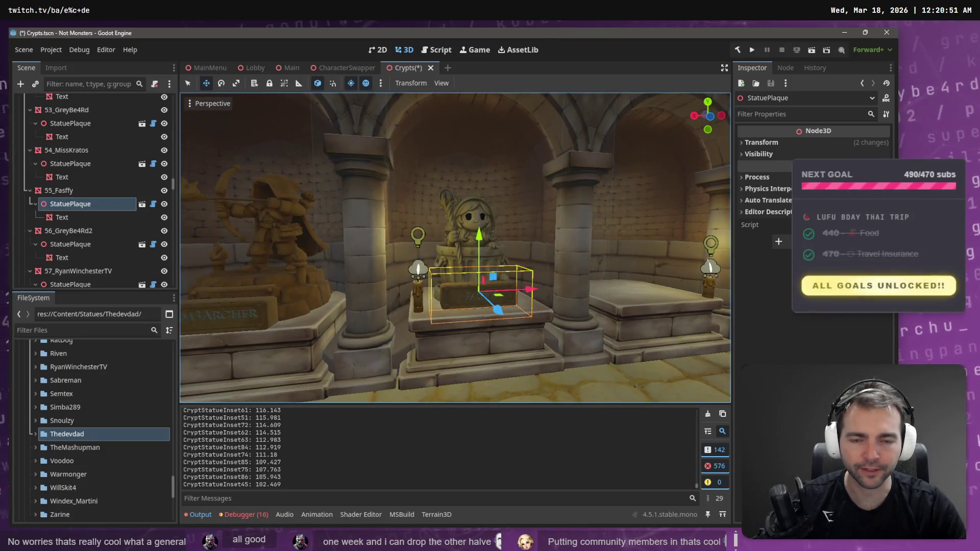
# - Select the Fasffy statue mesh and open the Import panel with the Fasffy folder expanded
pyautogui.click(455, 243)
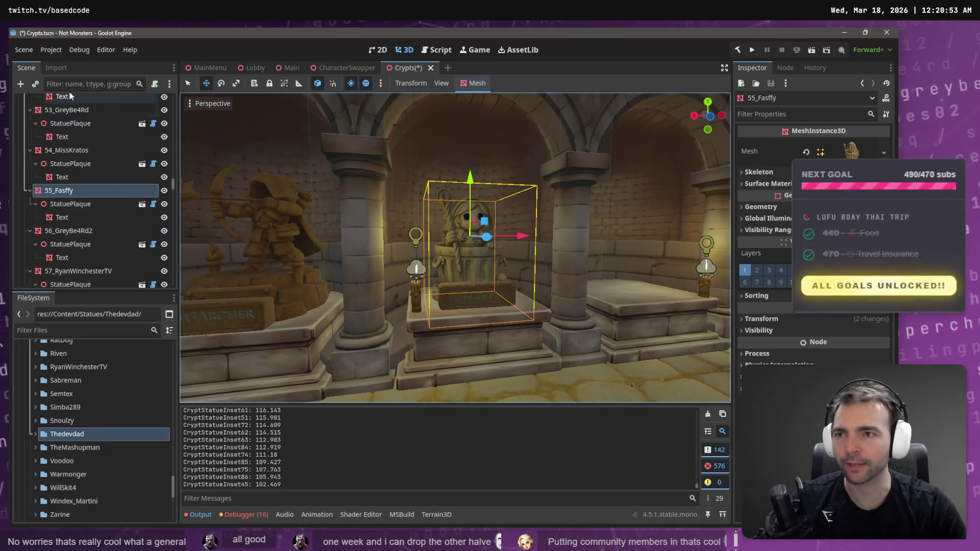
pyautogui.click(56, 67)
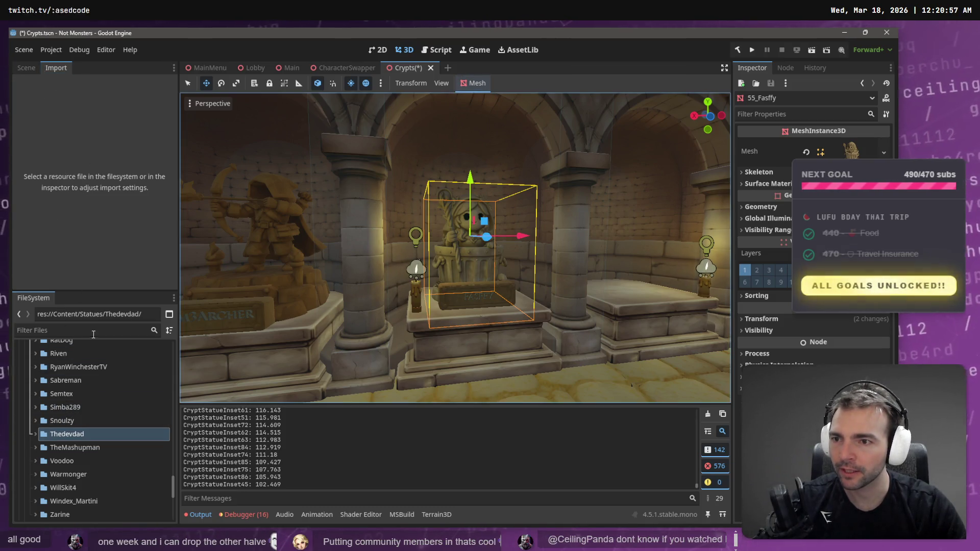
pyautogui.scroll(4, 69, 449)
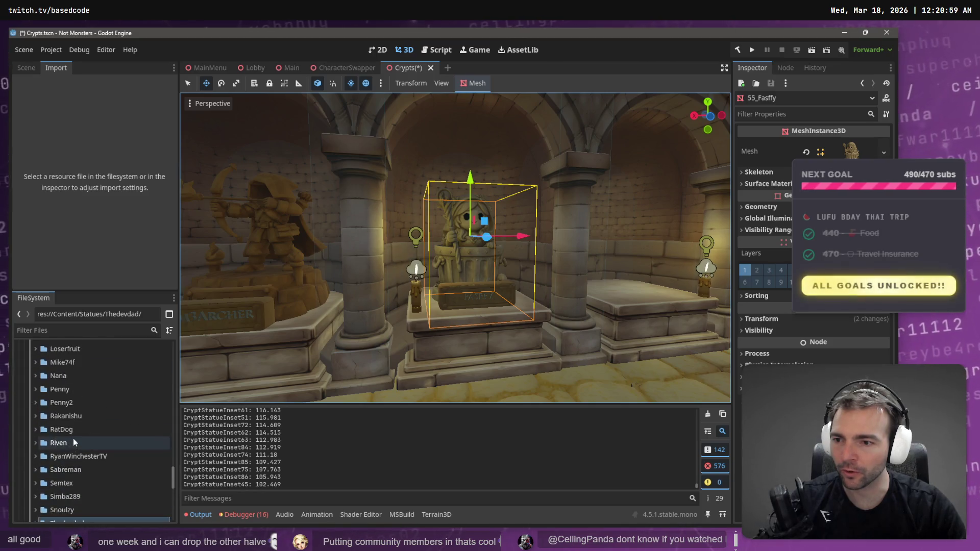
pyautogui.scroll(10, 72, 439)
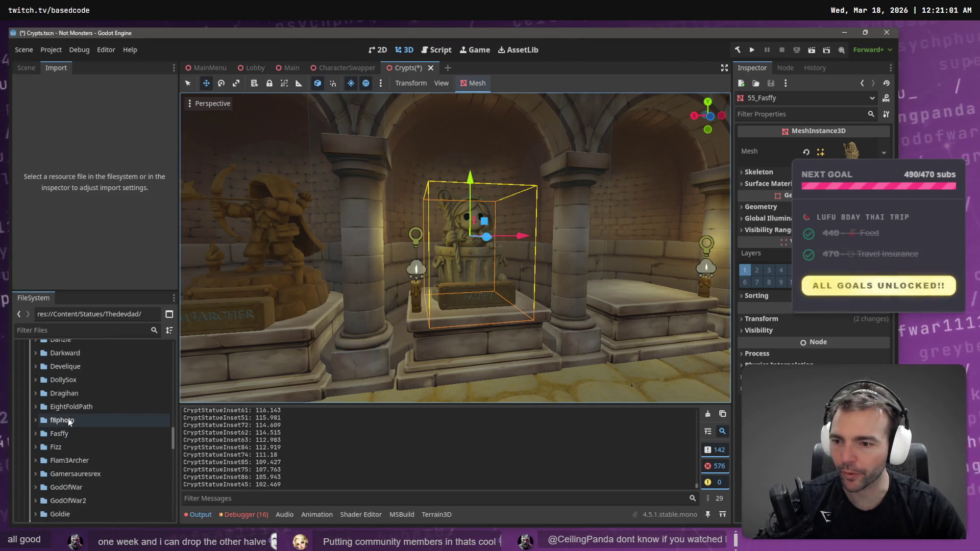
pyautogui.doubleClick(59, 433)
# - Reimport Fasffy.obj with mesh scale 1.5 on X, Y and Z
pyautogui.click(69, 446)
pyautogui.click(62, 206)
pyautogui.write('1.5')
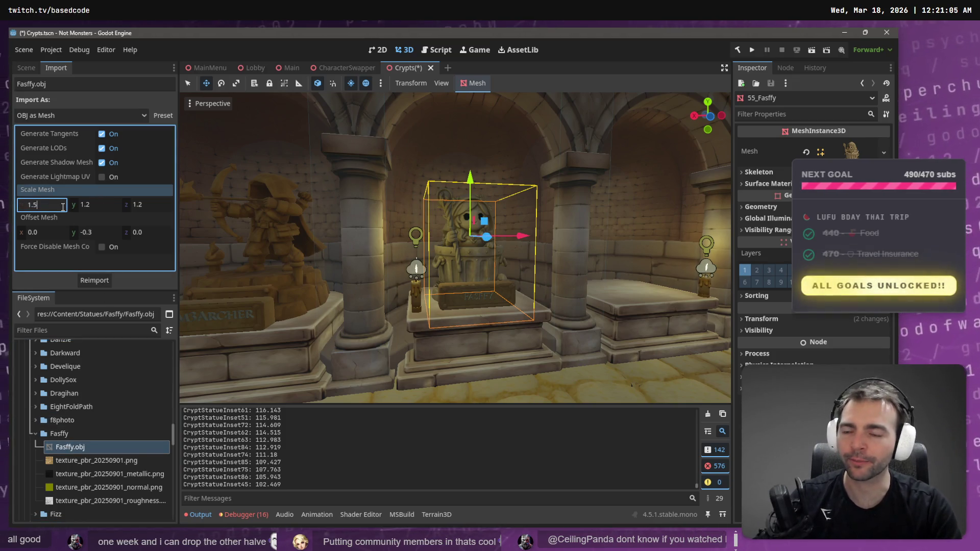
pyautogui.press('Tab')
pyautogui.write('1.5')
pyautogui.press('Tab')
pyautogui.write('1.5')
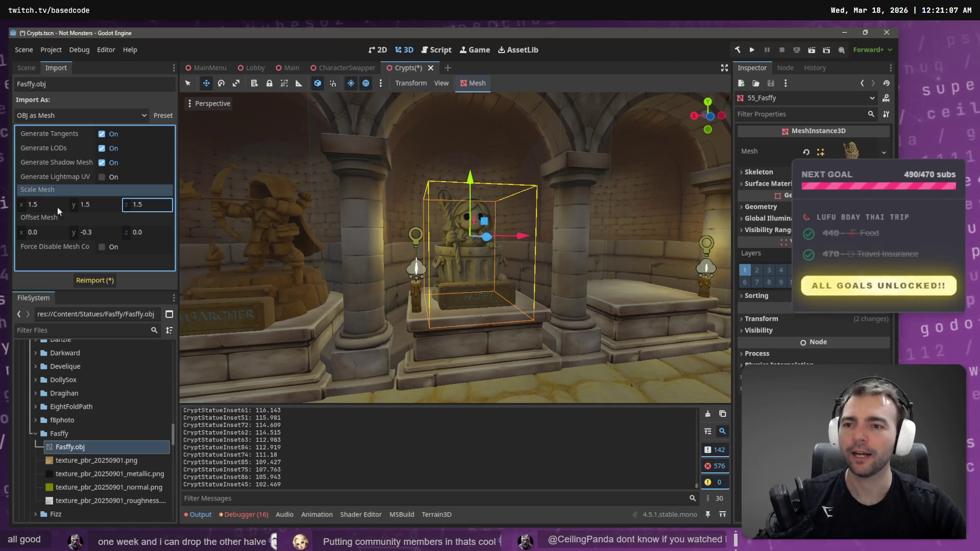
pyautogui.click(92, 281)
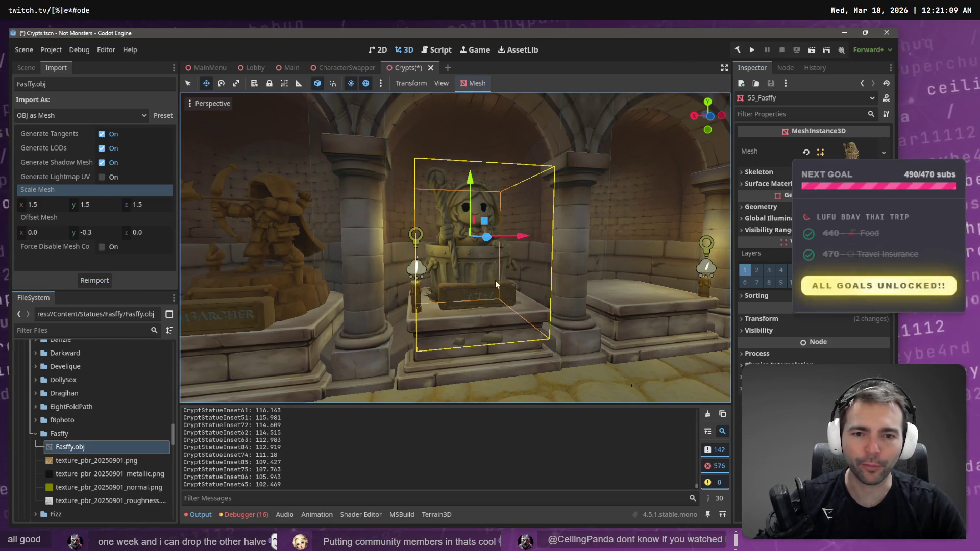
# - View the enlarged statue up close and clear the Debugger error log
pyautogui.press('w')
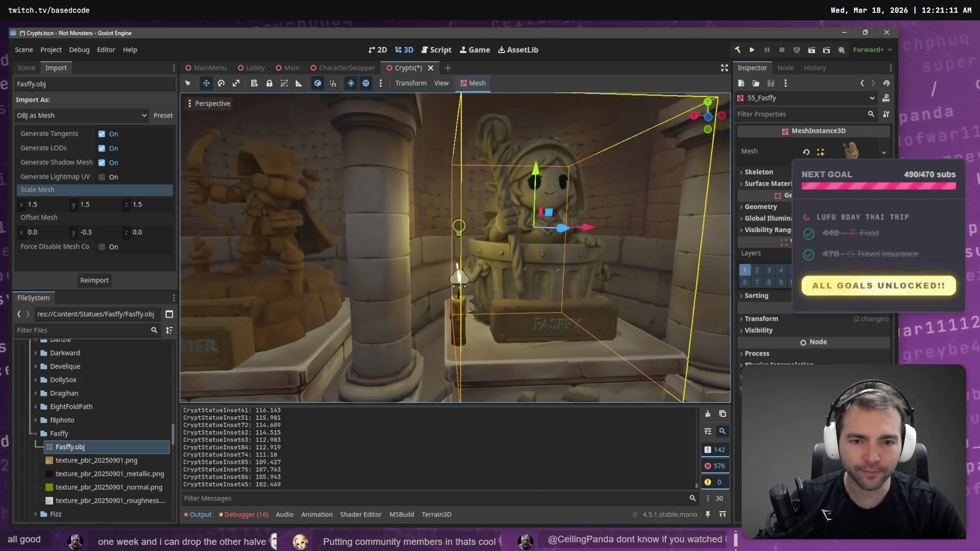
pyautogui.press('d')
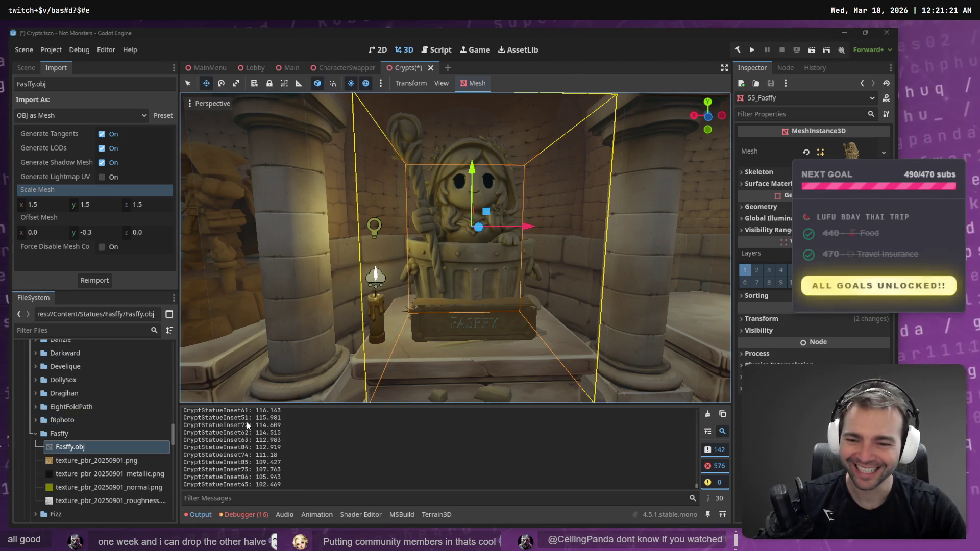
pyautogui.click(252, 511)
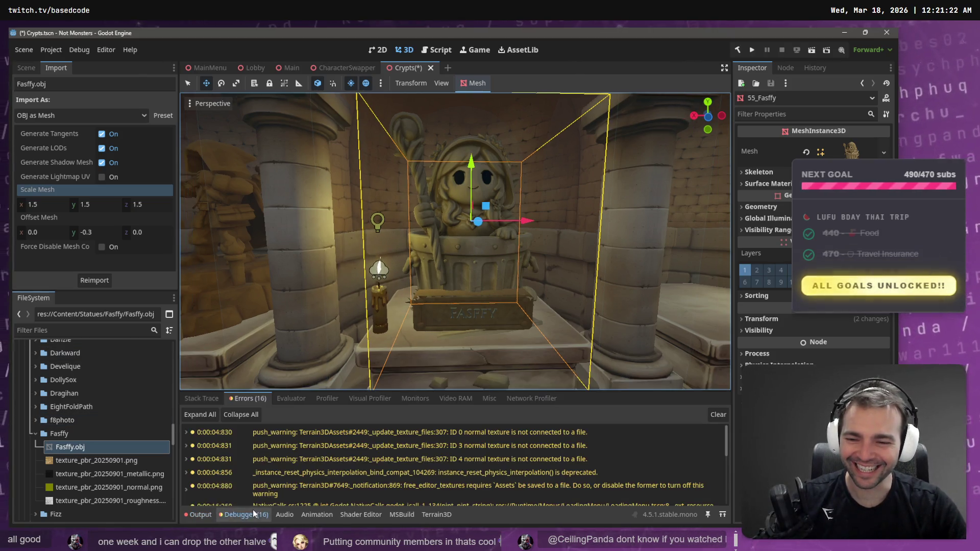
pyautogui.click(718, 415)
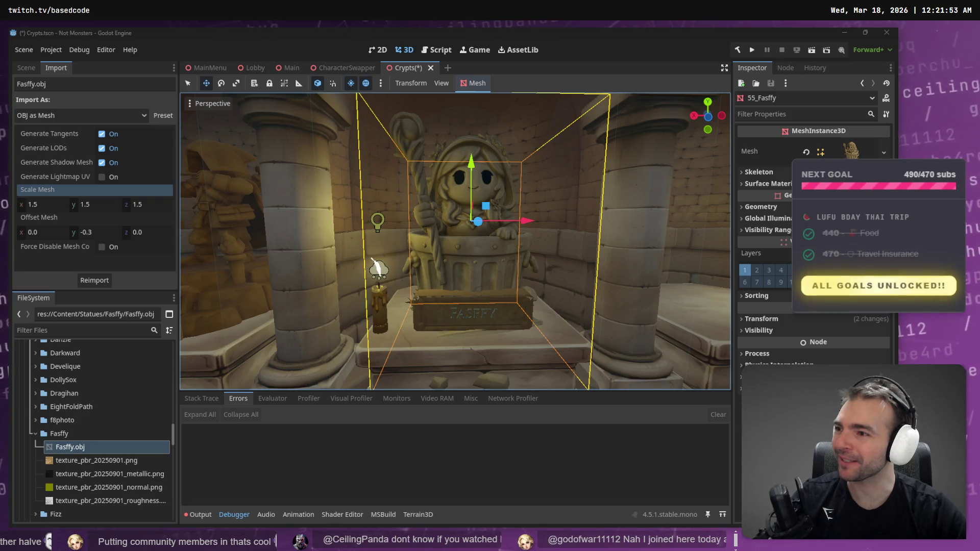
# - Inspect the crypt corridor and save Crypts.tscn with the enlarged Fasffy statue
pyautogui.moveTo(410, 197)
pyautogui.mouseDown()
pyautogui.moveTo(445, 198)
pyautogui.moveTo(323, 220)
pyautogui.moveTo(388, 215)
pyautogui.moveTo(496, 286)
pyautogui.mouseUp()
pyautogui.click(502, 275)
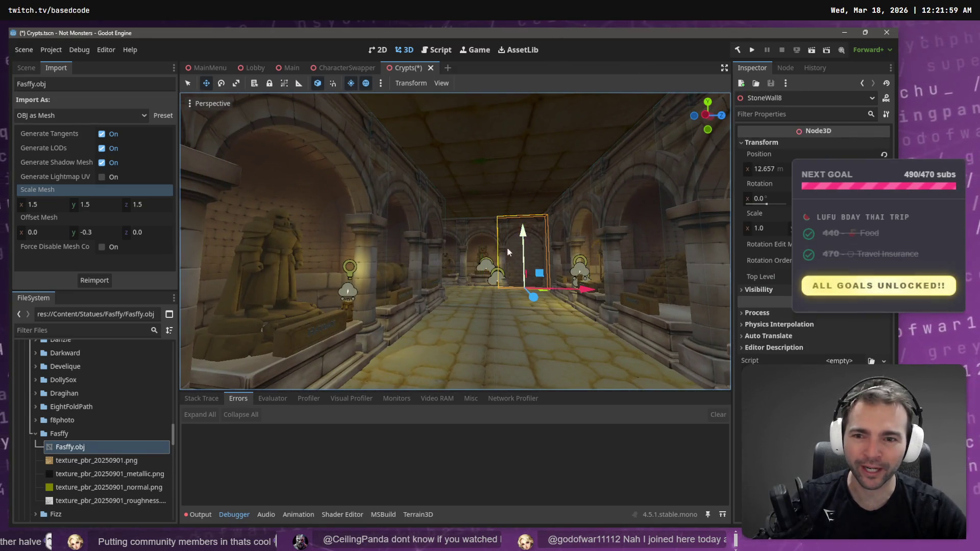
pyautogui.moveTo(478, 216); pyautogui.dragTo(482, 218)
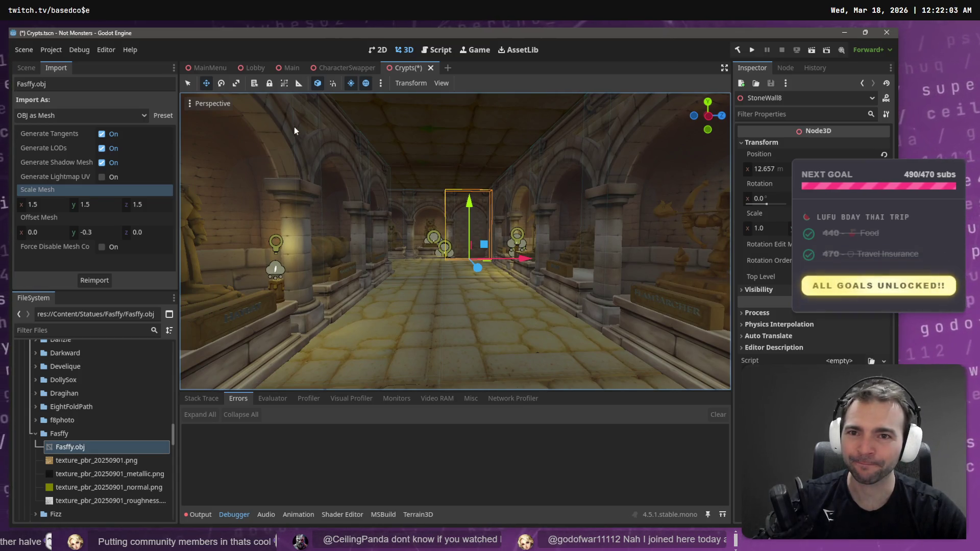
pyautogui.hotkey('ctrl', 's')
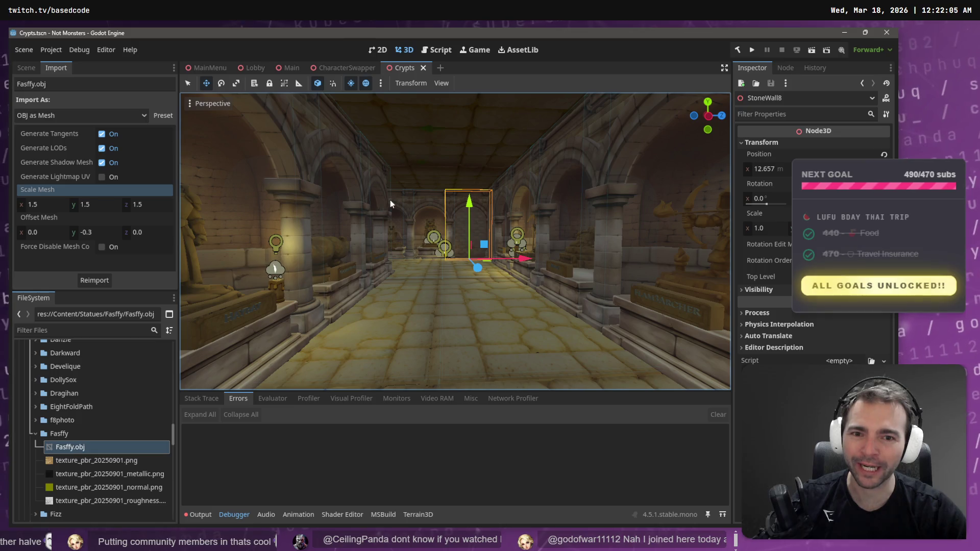
pyautogui.moveTo(392, 179); pyautogui.dragTo(286, 215)
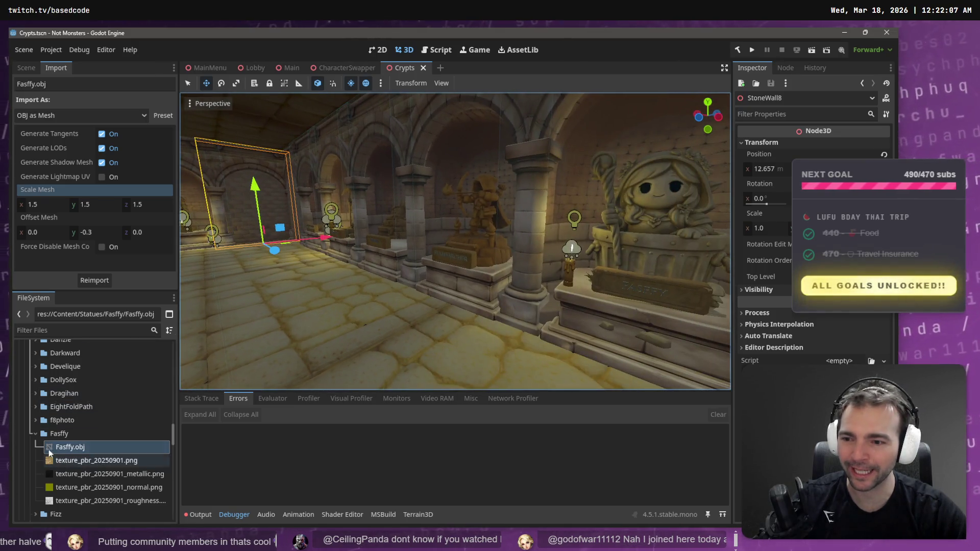
# - Rename the Thedevdad folder to TheDevDad in the FileSystem dock
pyautogui.click(35, 434)
pyautogui.scroll(10, 79, 459)
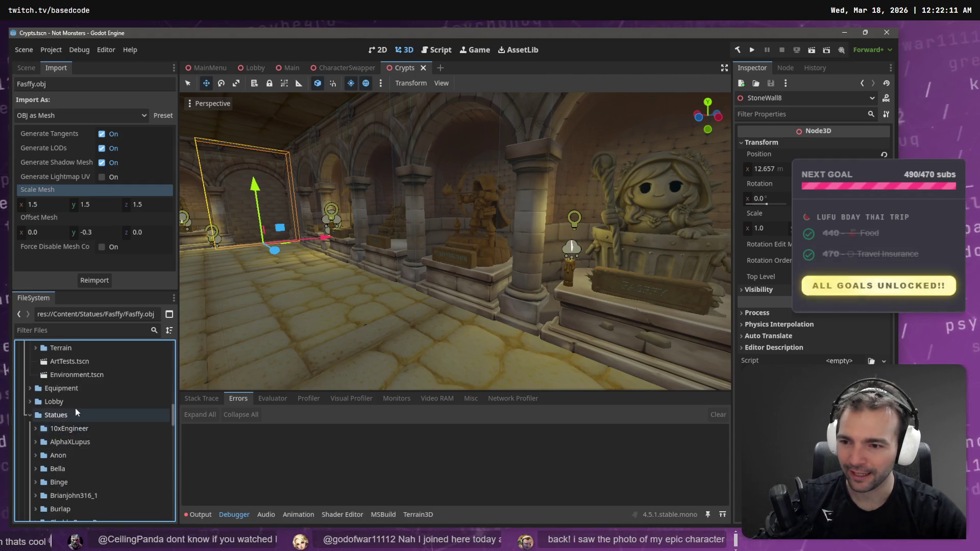
pyautogui.scroll(-15, 77, 412)
pyautogui.scroll(-3, 52, 401)
pyautogui.scroll(5, 56, 408)
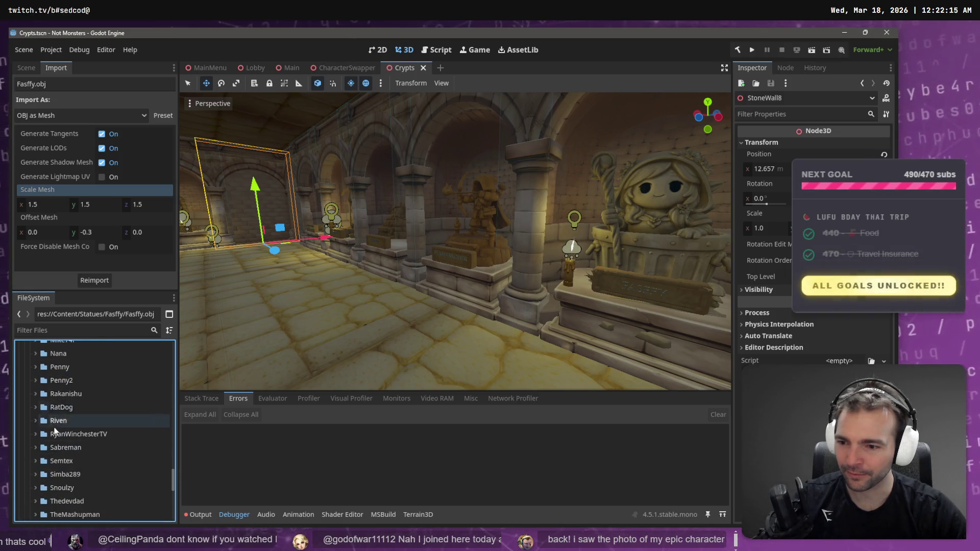
pyautogui.scroll(-3, 54, 430)
pyautogui.click(34, 457)
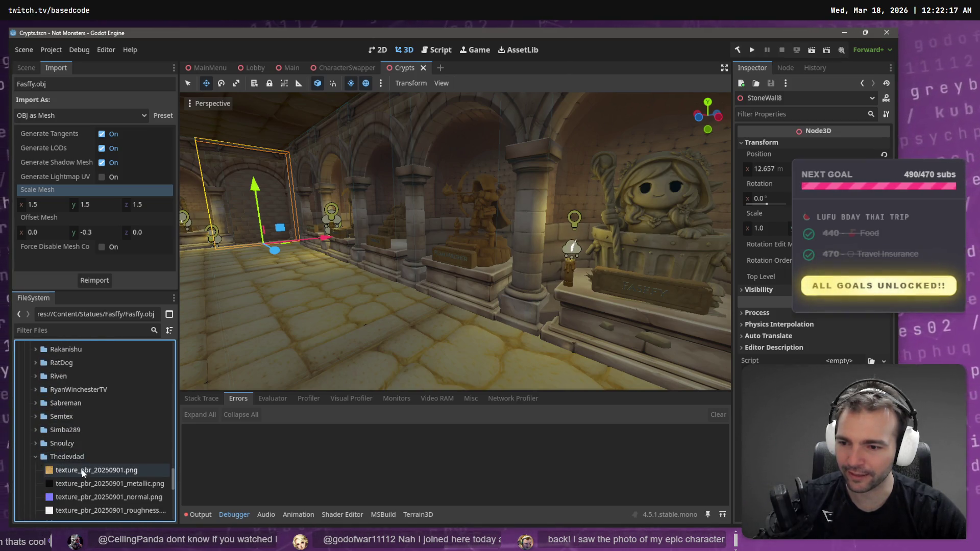
pyautogui.scroll(-3, 81, 469)
pyautogui.click(66, 412)
pyautogui.click(66, 412)
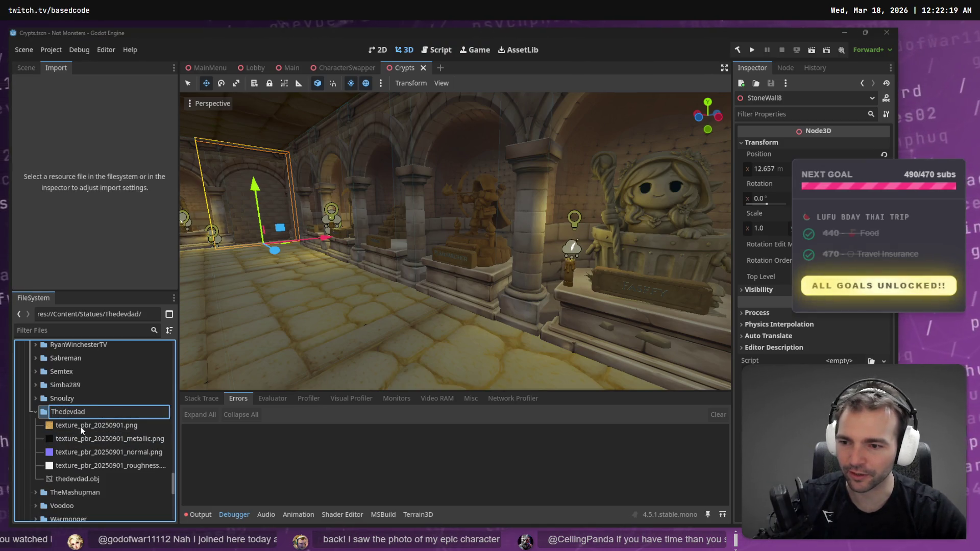
pyautogui.press('Delete')
pyautogui.write('D')
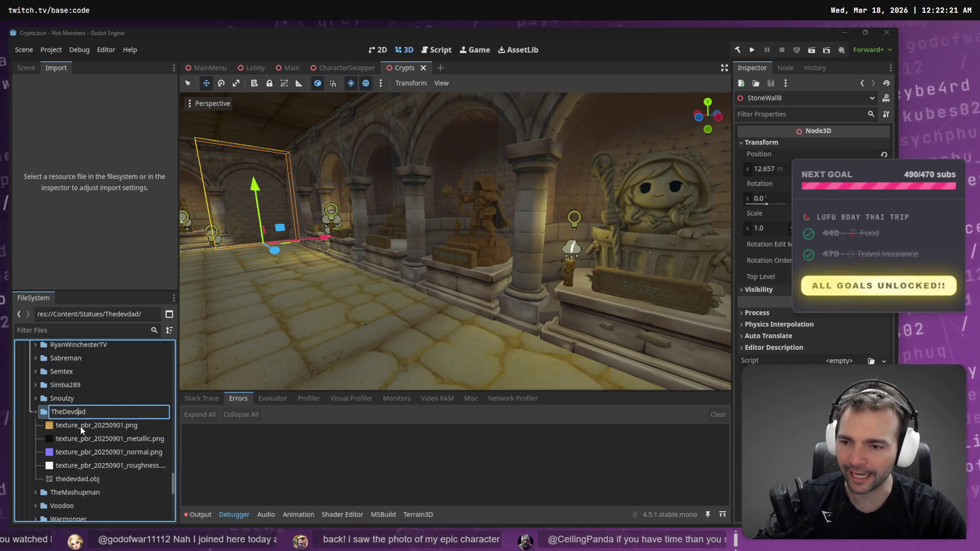
pyautogui.press('Return')
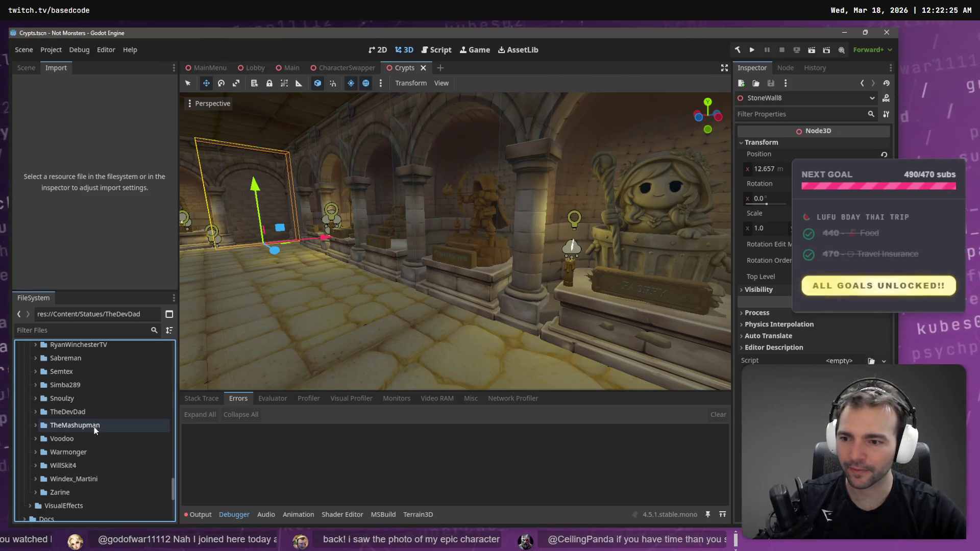
# - Rename thedevdad.obj to TheDevDad.obj and drop it onto the crypt floor
pyautogui.scroll(10, 81, 438)
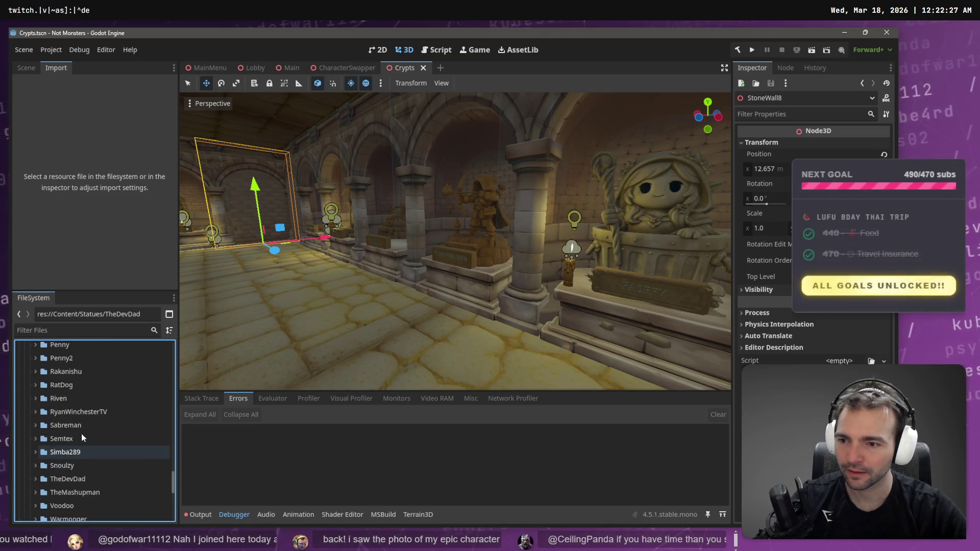
pyautogui.scroll(10, 77, 398)
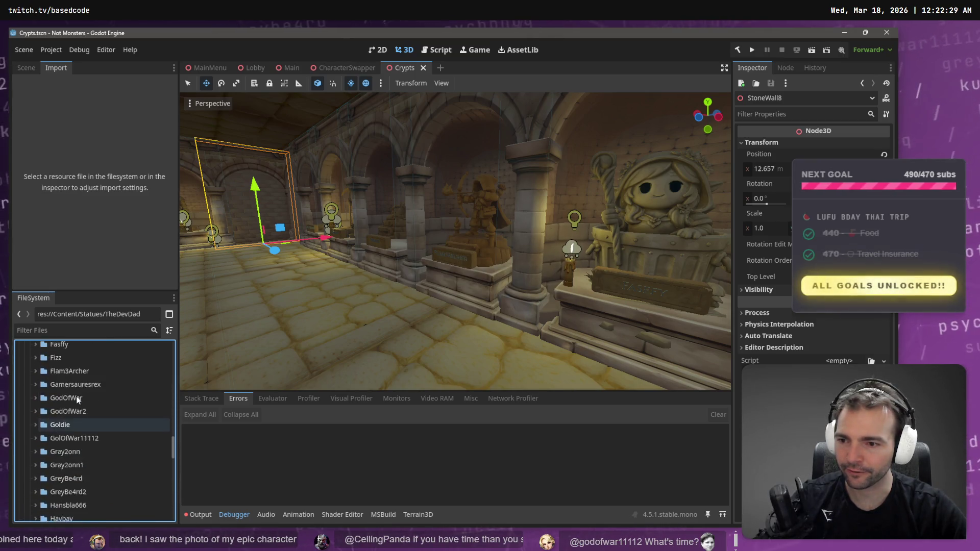
pyautogui.scroll(-15, 83, 400)
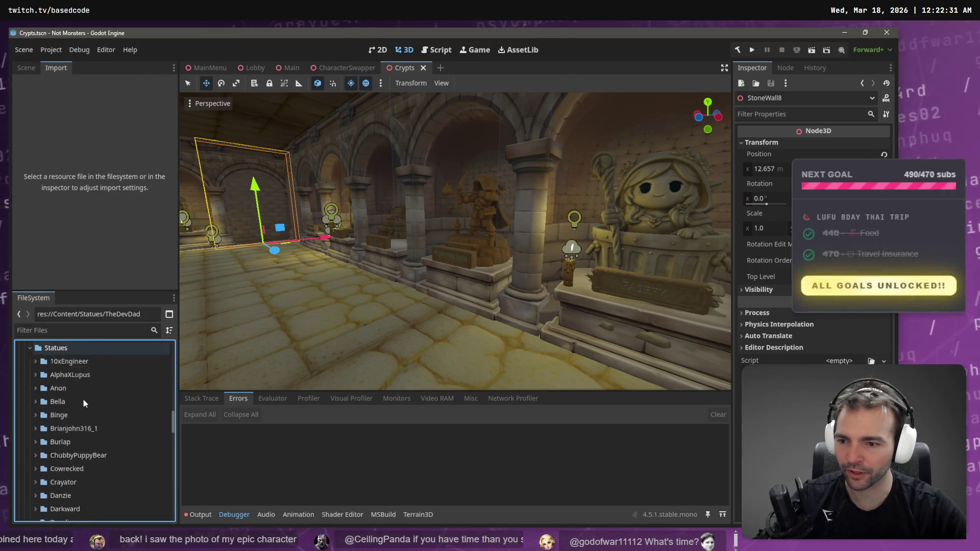
pyautogui.scroll(-4, 72, 434)
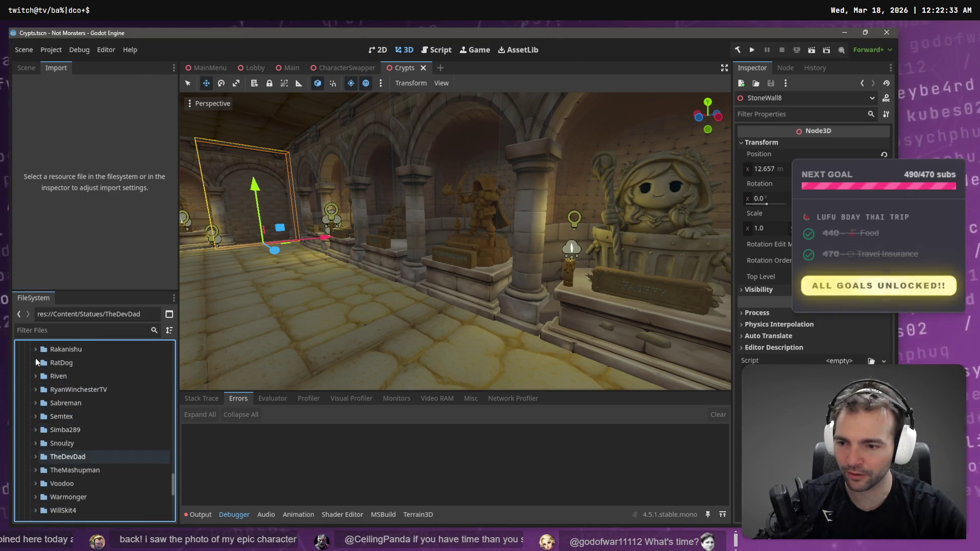
pyautogui.click(35, 457)
pyautogui.scroll(-1, 81, 477)
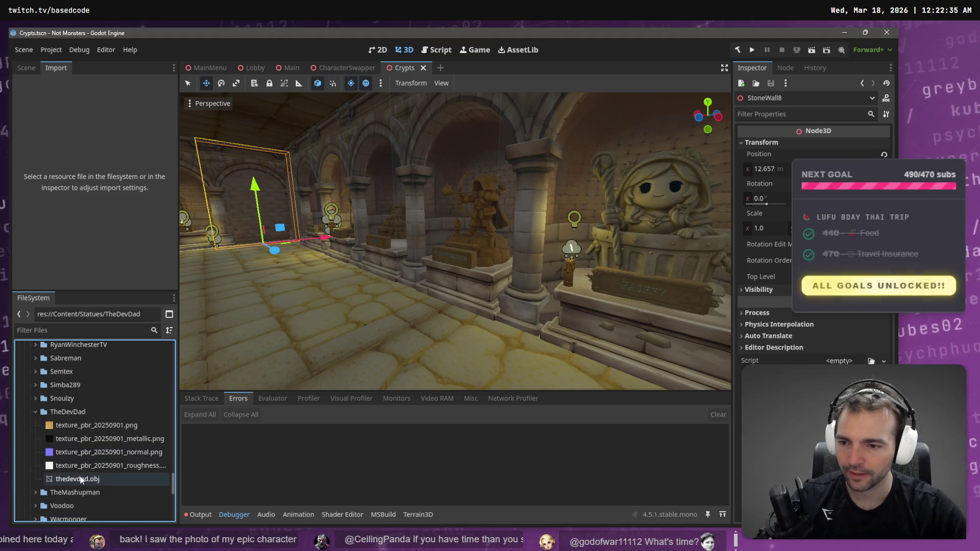
pyautogui.doubleClick(80, 477)
pyautogui.click(78, 479)
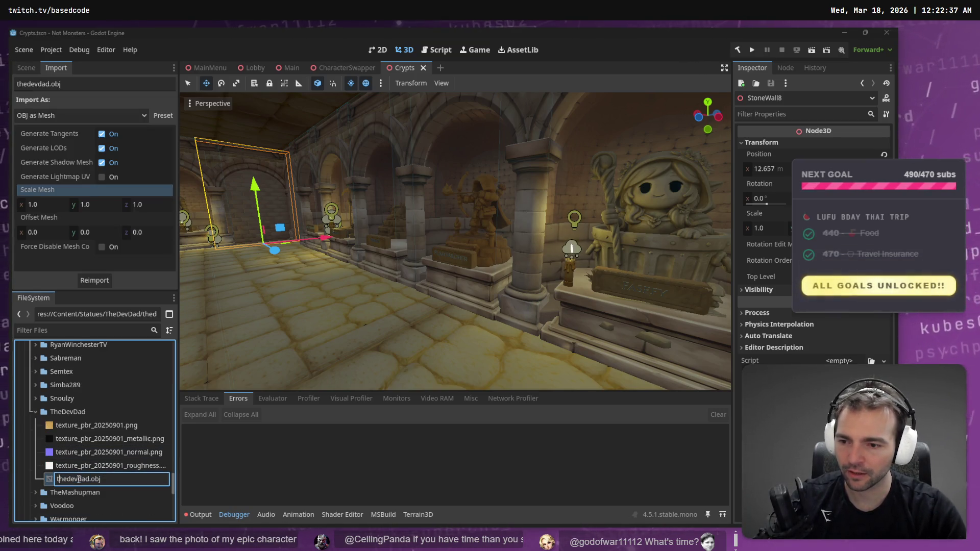
pyautogui.press('Home')
pyautogui.press('Delete')
pyautogui.write('T')
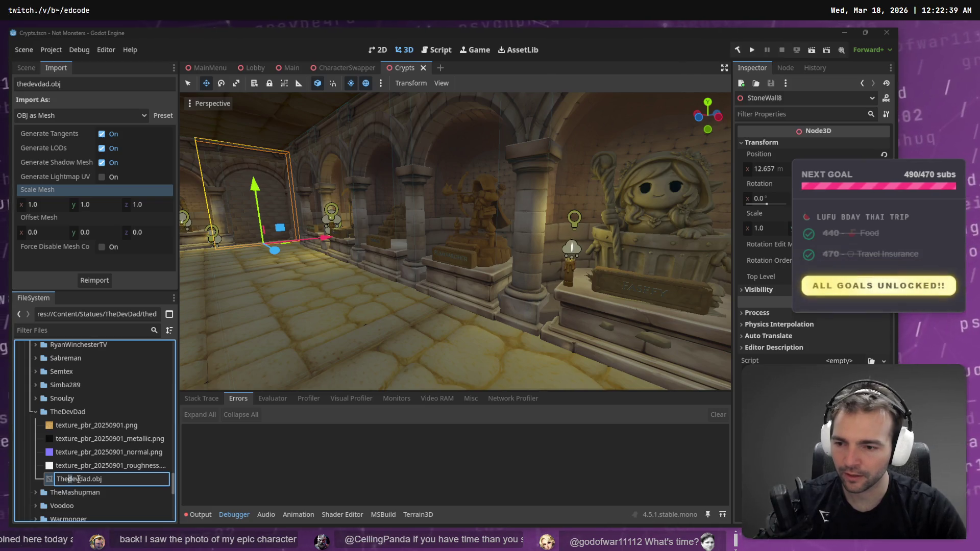
pyautogui.press('Delete')
pyautogui.write('D')
pyautogui.press('Return')
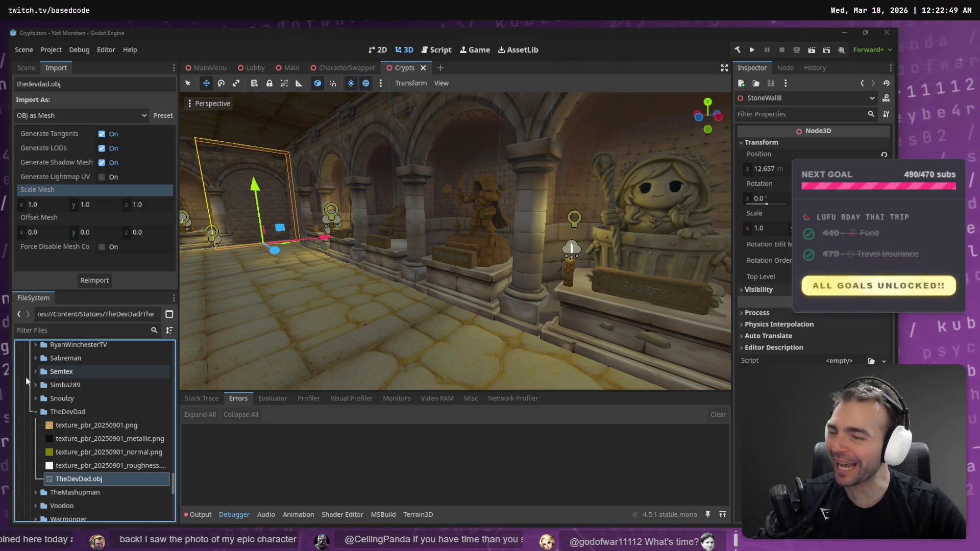
pyautogui.moveTo(79, 478)
pyautogui.mouseDown()
pyautogui.moveTo(289, 386)
pyautogui.moveTo(322, 333)
pyautogui.moveTo(321, 276)
pyautogui.mouseUp()
pyautogui.press('f')
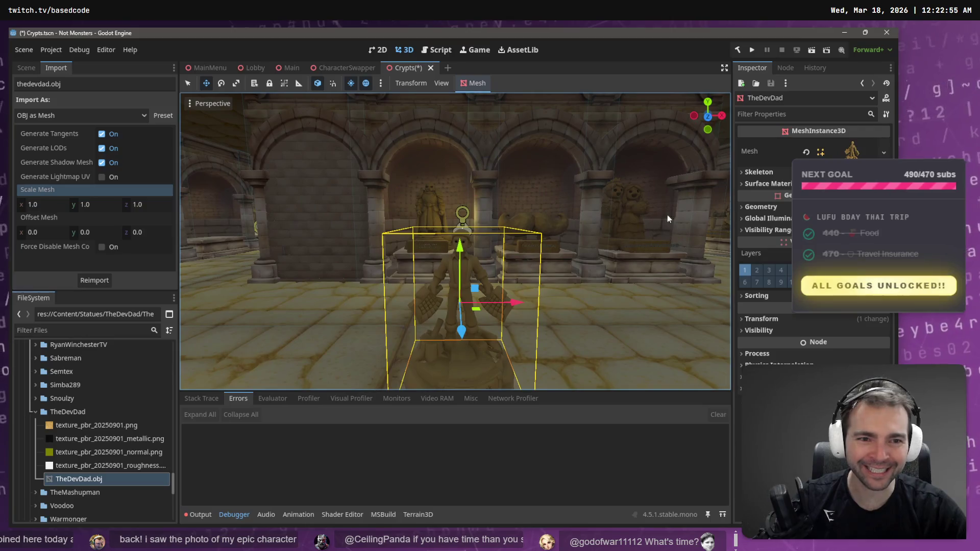
pyautogui.click(694, 210)
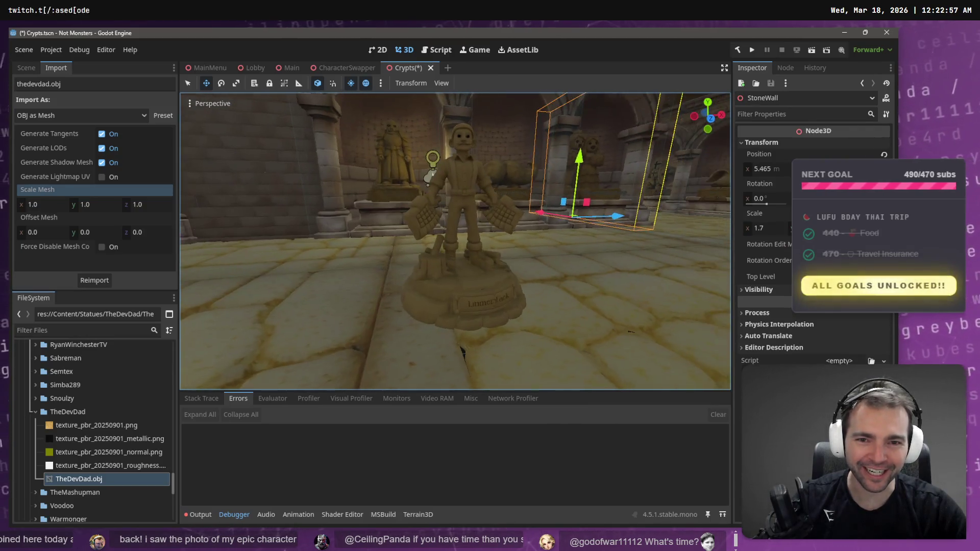
pyautogui.press('w')
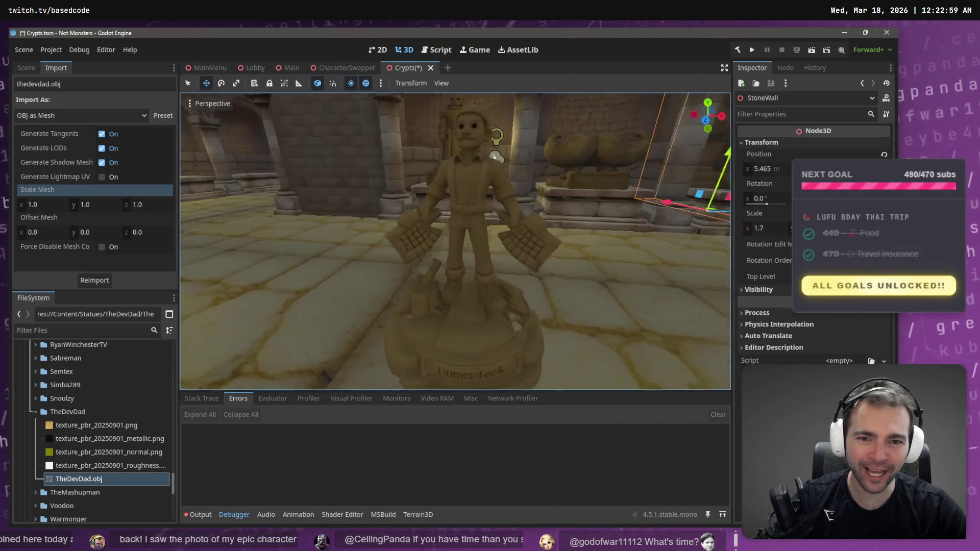
pyautogui.press('d')
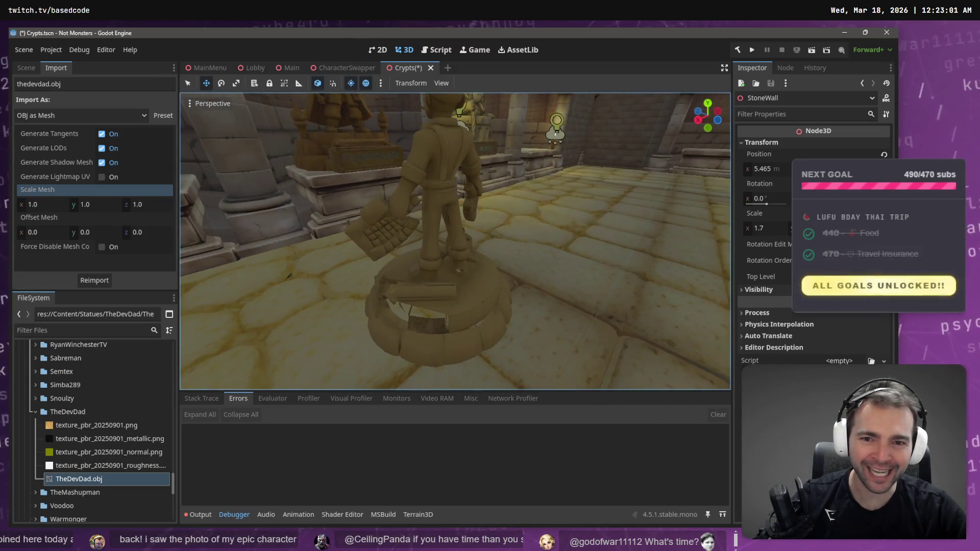
pyautogui.press('s')
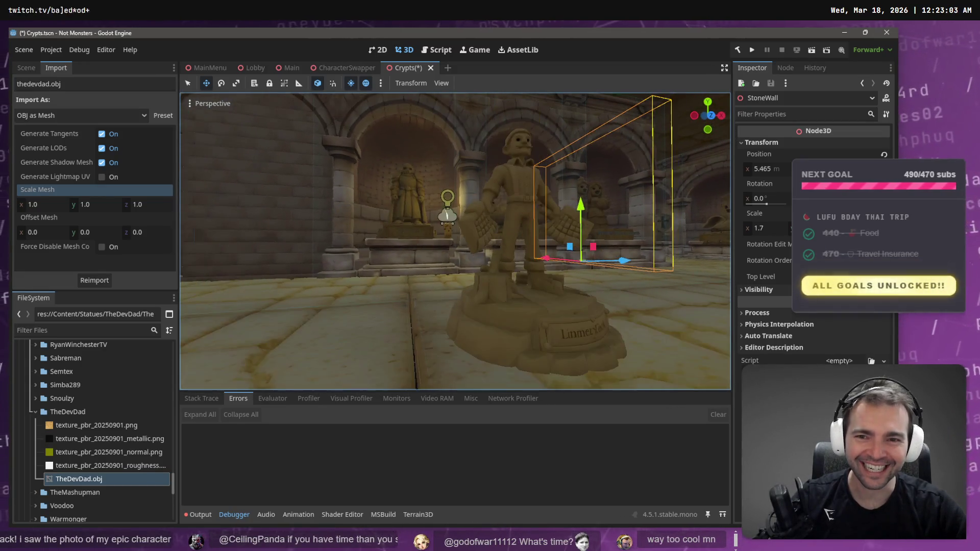
pyautogui.press('w')
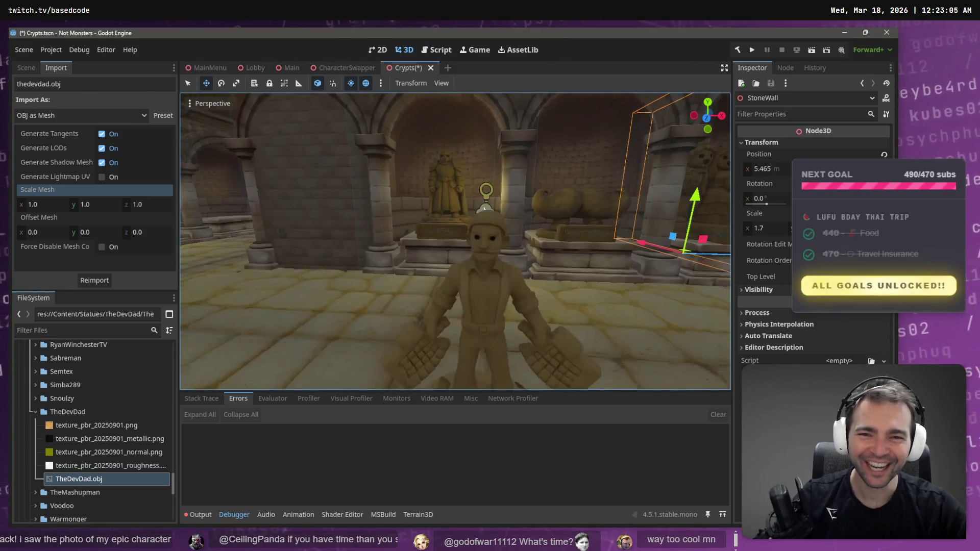
pyautogui.press('w')
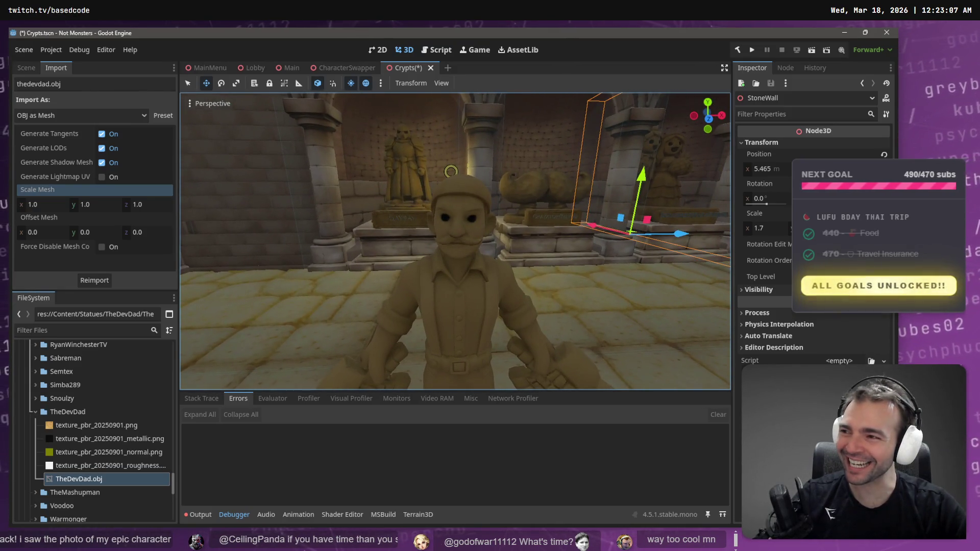
pyautogui.press('s')
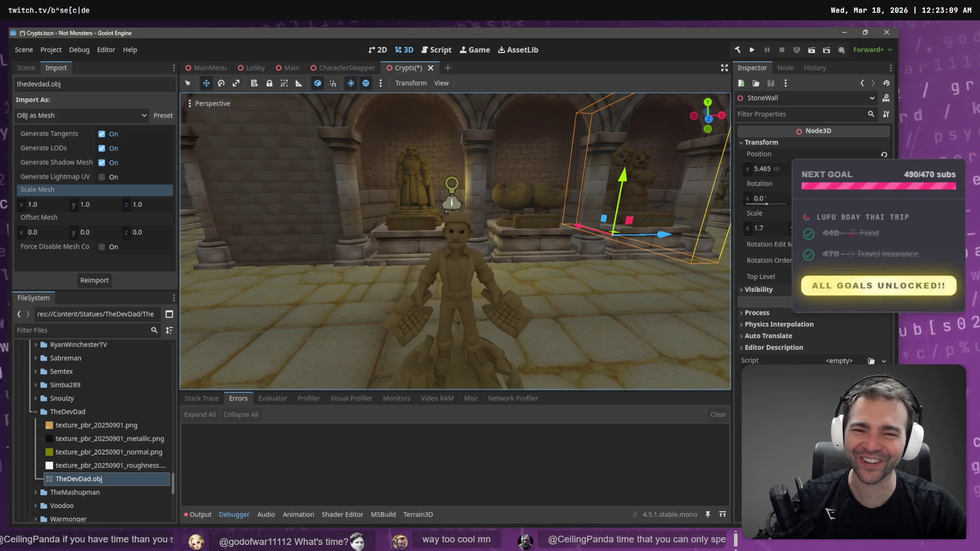
pyautogui.press('s')
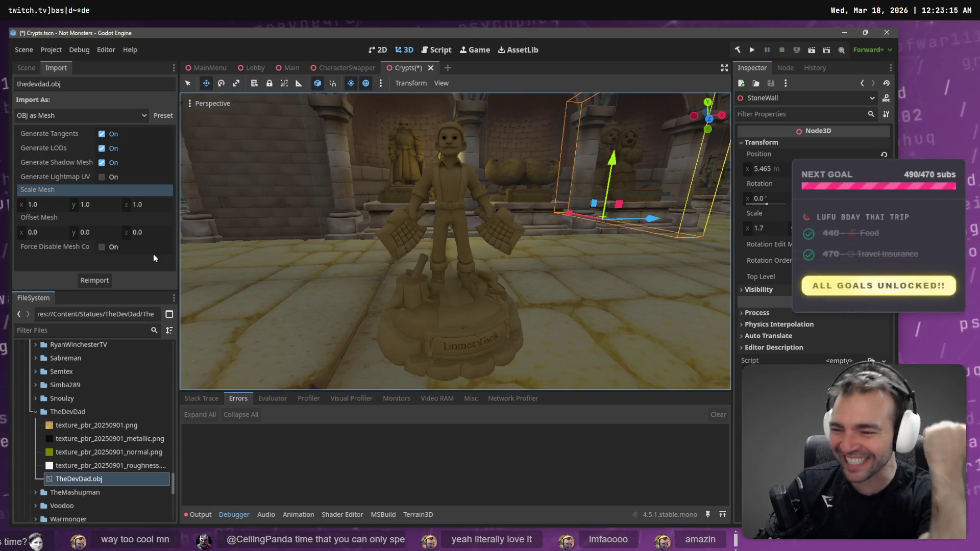
pyautogui.click(427, 287)
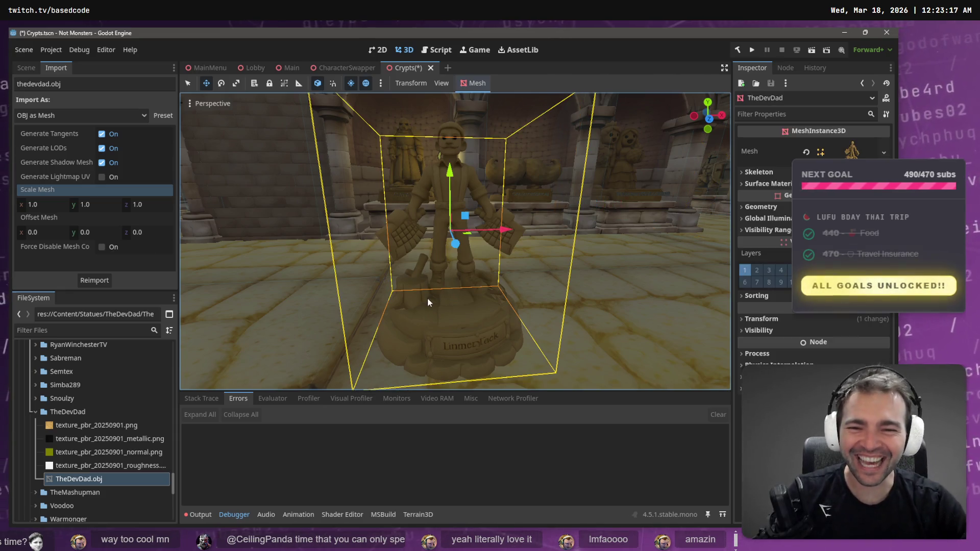
# - Reimport TheDevDad.obj with a 1.5 mesh scale
pyautogui.click(41, 205)
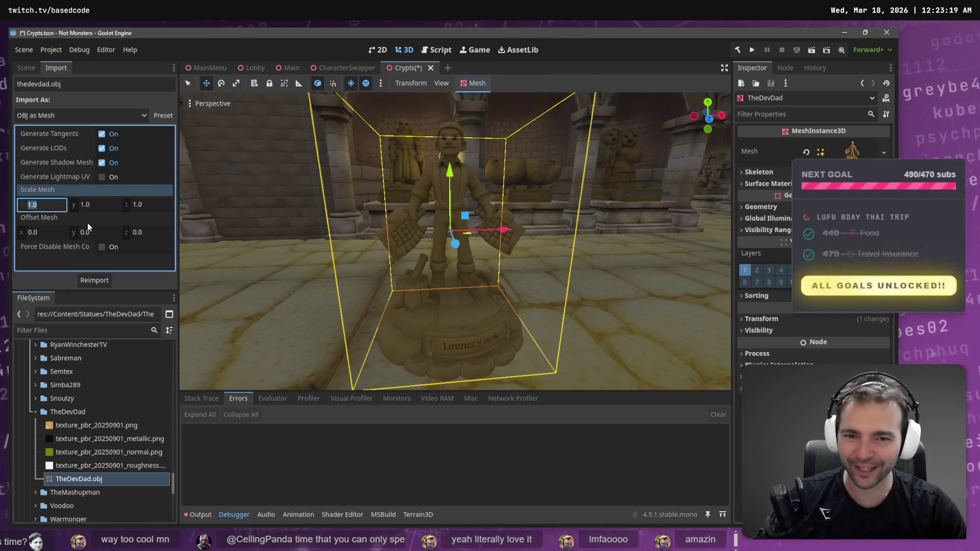
pyautogui.write('1.5')
pyautogui.press('BackSpace')
pyautogui.write('5')
pyautogui.press('Tab')
pyautogui.write('1.5')
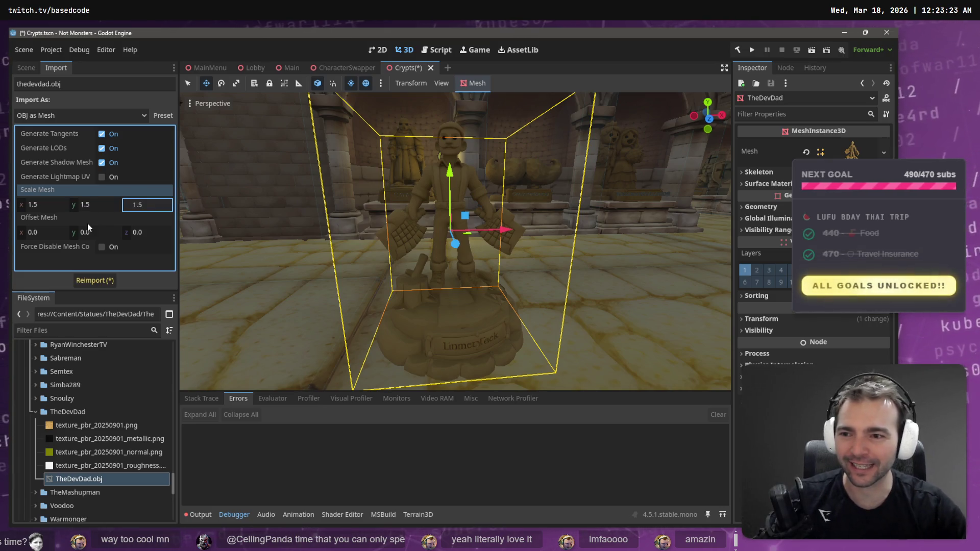
pyautogui.click(94, 280)
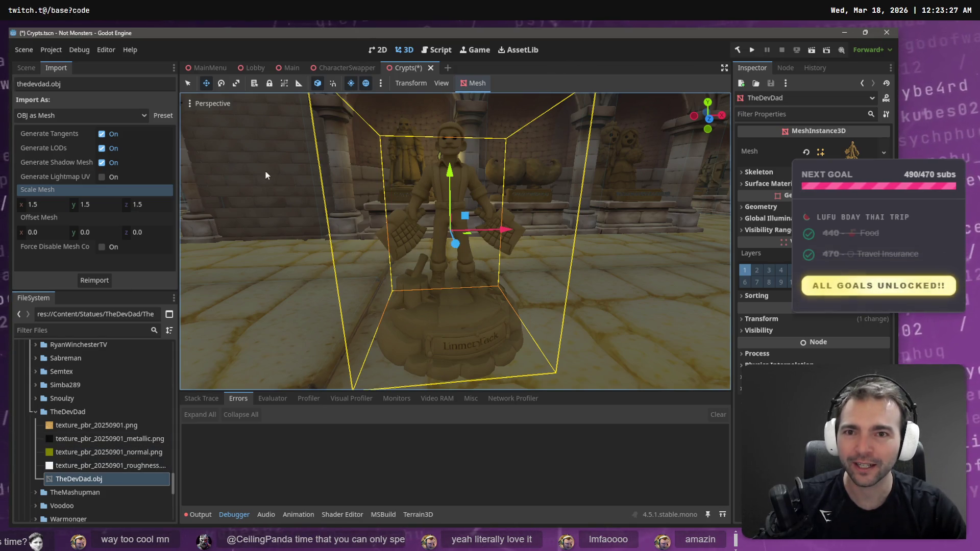
# - Save the Crypts scene and move the statue across the crypt floor
pyautogui.hotkey('ctrl', 's')
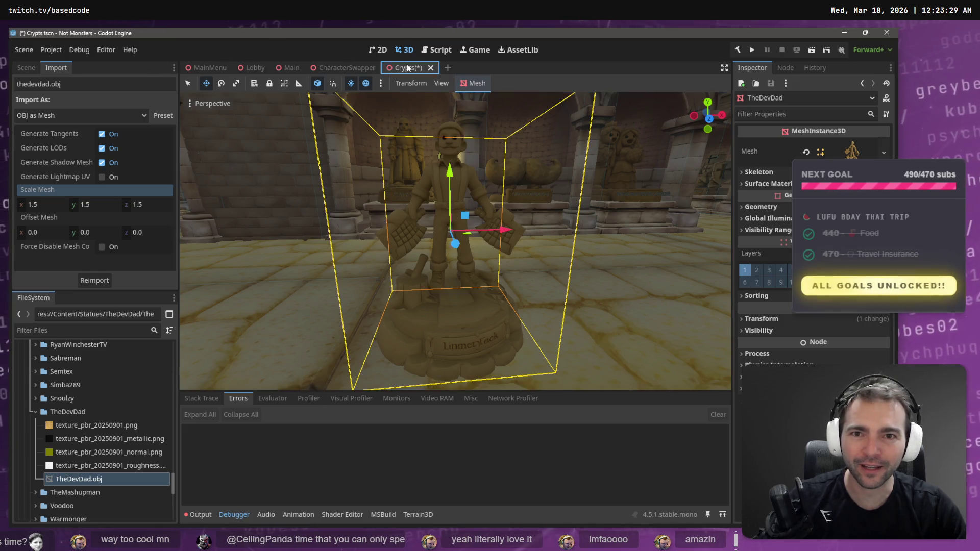
pyautogui.moveTo(439, 256)
pyautogui.mouseDown()
pyautogui.moveTo(452, 289)
pyautogui.moveTo(434, 297)
pyautogui.mouseUp()
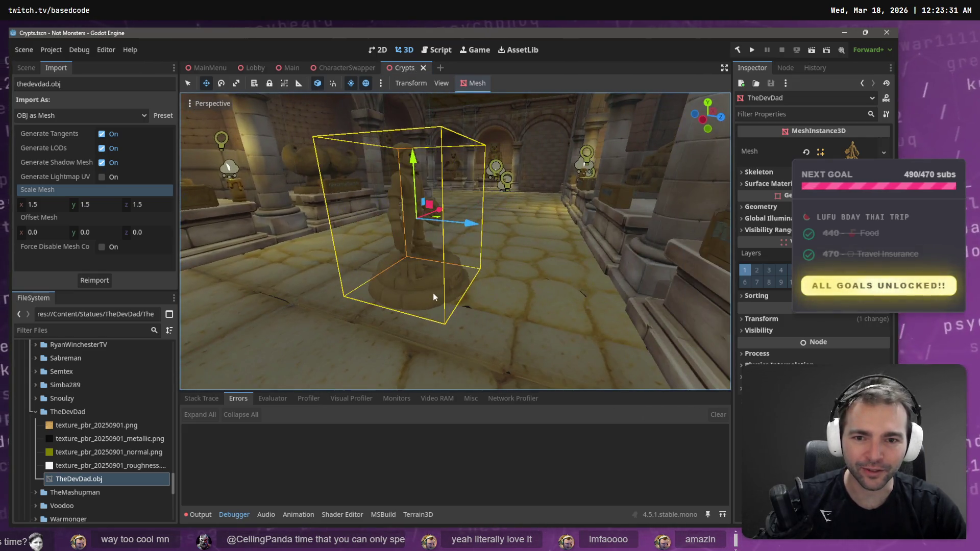
pyautogui.moveTo(415, 185); pyautogui.dragTo(415, 117)
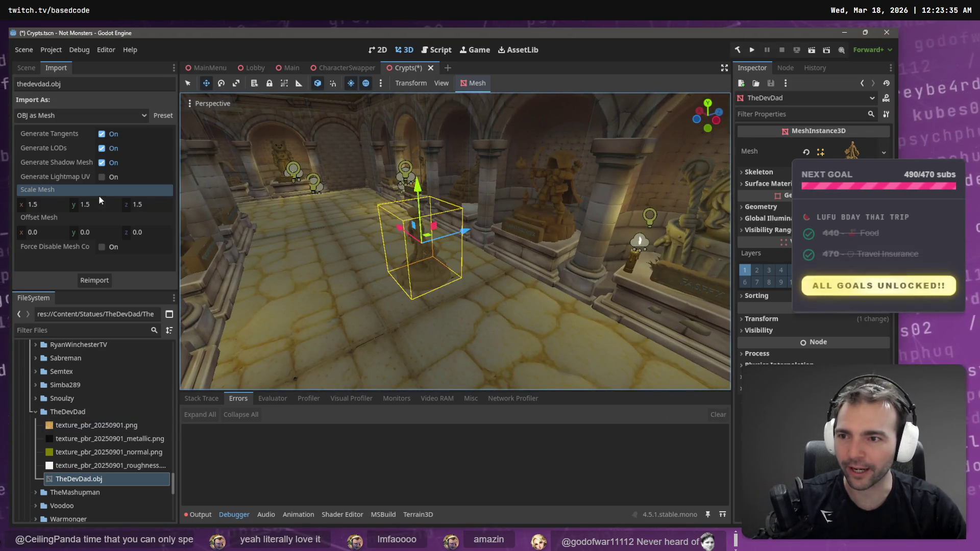
pyautogui.click(26, 67)
# - Delete the TheDevDad node and select the Statues group via the Fasffy alcove
pyautogui.press('Delete')
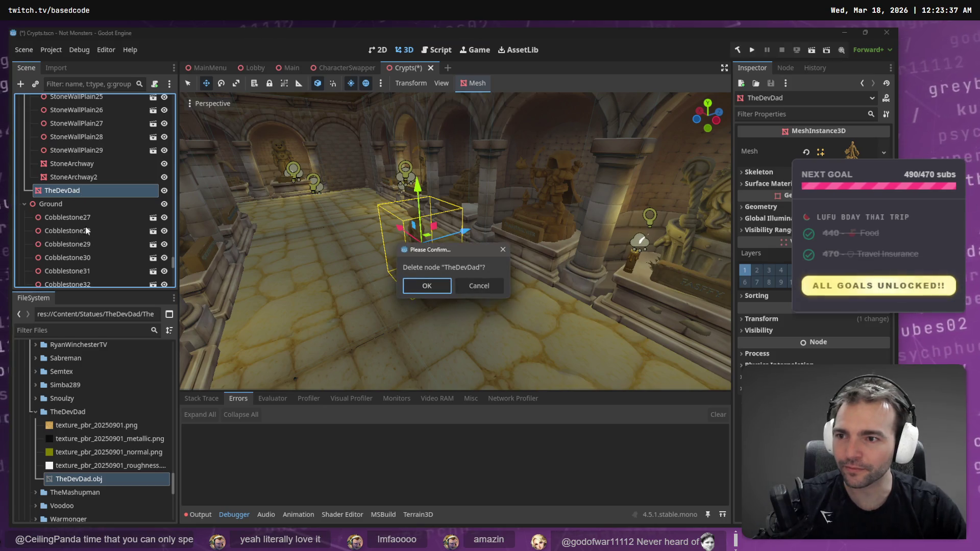
pyautogui.press('Return')
pyautogui.click(454, 192)
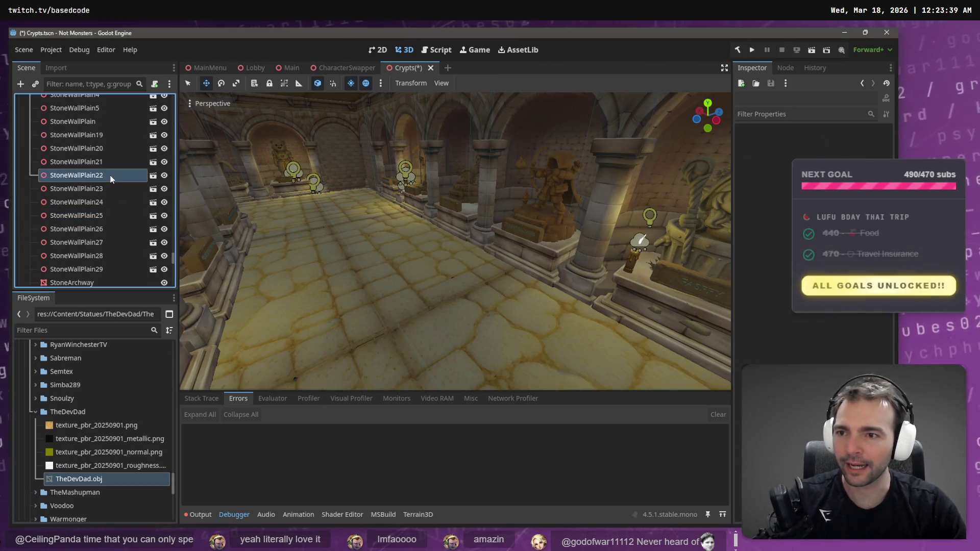
pyautogui.click(522, 196)
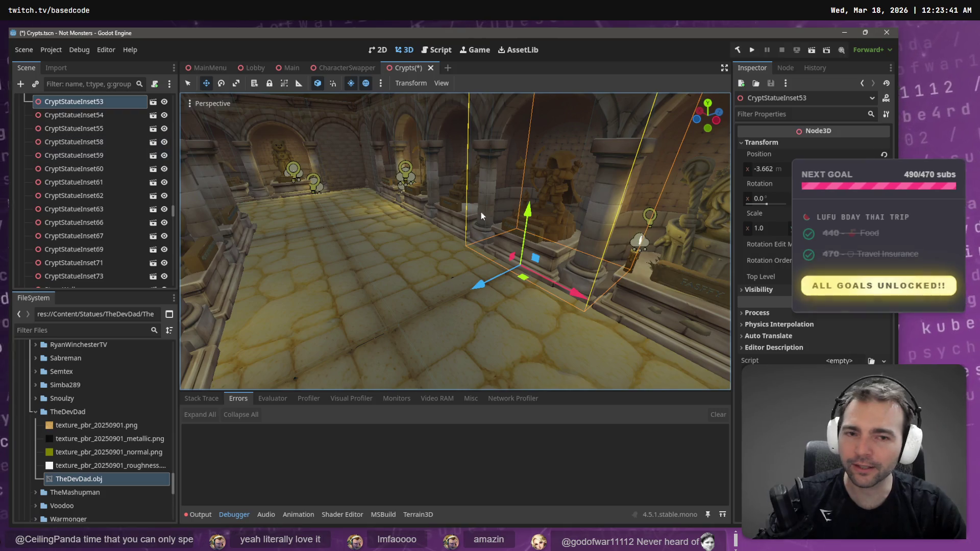
pyautogui.click(546, 204)
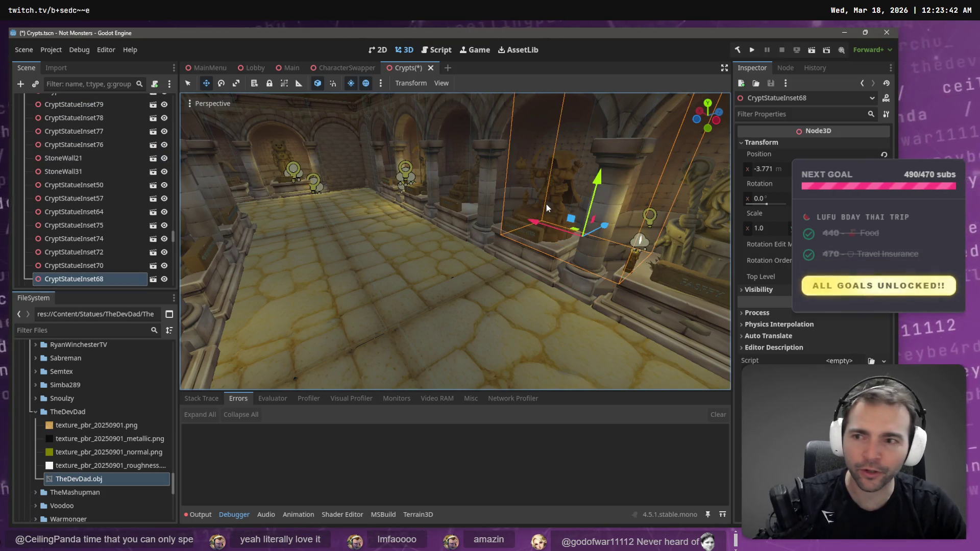
pyautogui.click(697, 252)
pyautogui.click(25, 101)
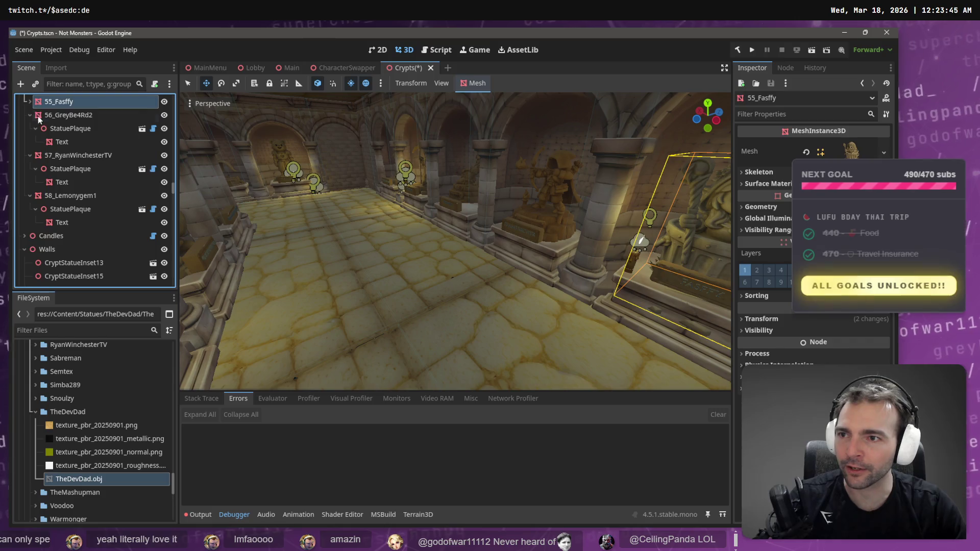
pyautogui.press('Left')
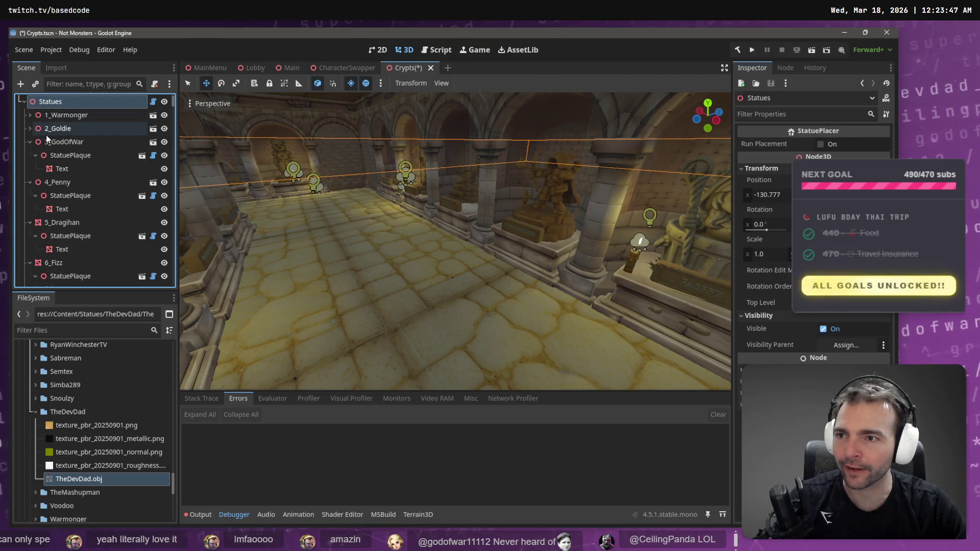
# - Add a fresh copy of TheDevDad.obj to the crypt floor
pyautogui.scroll(-8, 51, 194)
pyautogui.scroll(-20, 57, 198)
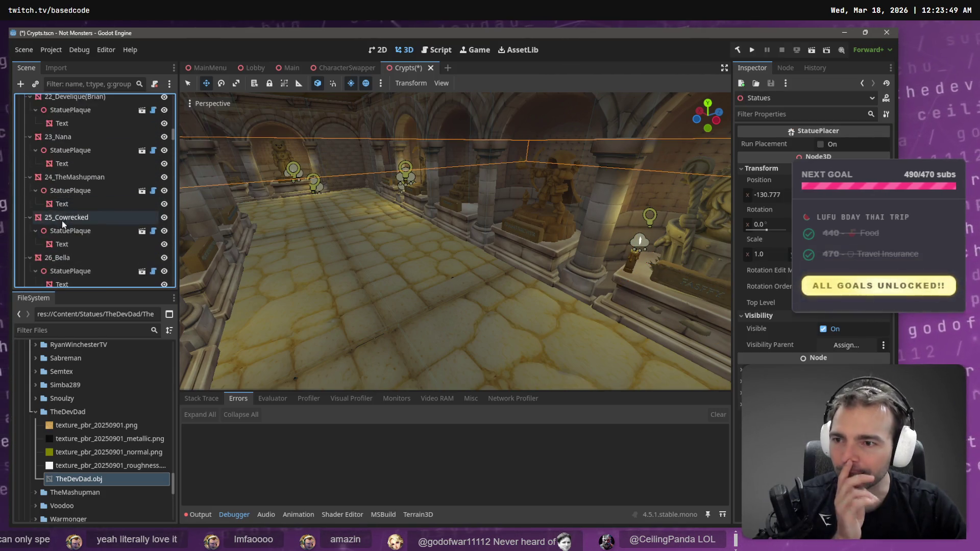
pyautogui.scroll(-15, 72, 228)
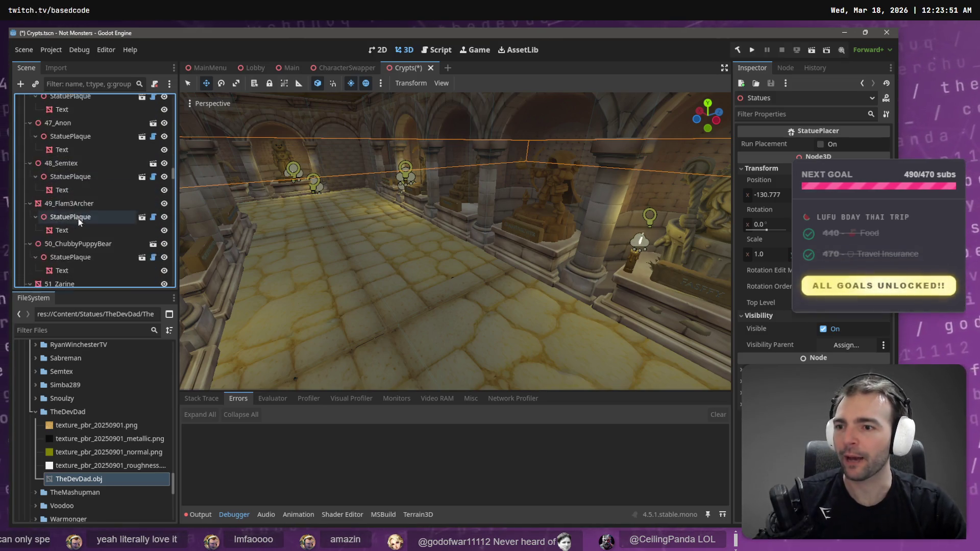
pyautogui.scroll(-2, 83, 211)
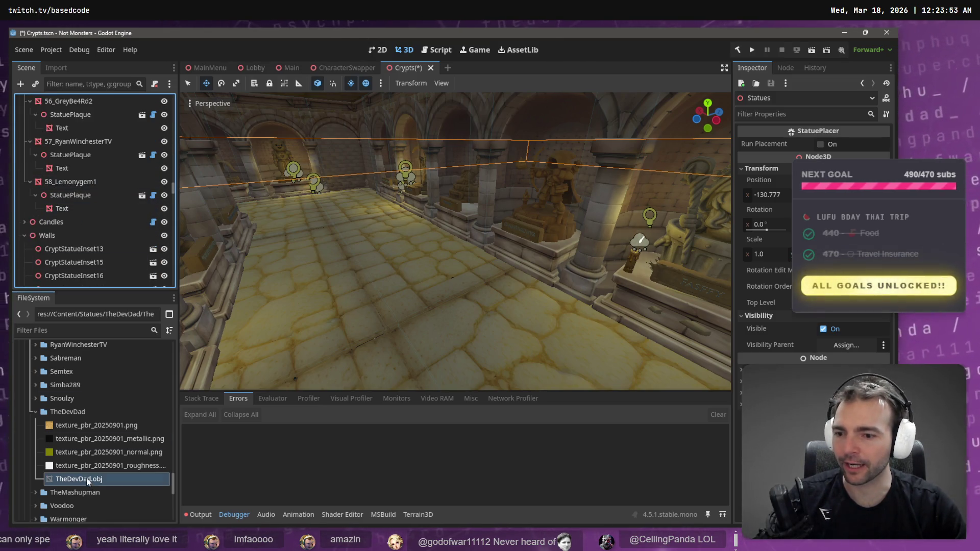
pyautogui.moveTo(84, 479)
pyautogui.mouseDown()
pyautogui.moveTo(79, 241)
pyautogui.moveTo(12, 212)
pyautogui.moveTo(22, 215)
pyautogui.moveTo(16, 173)
pyautogui.moveTo(82, 179)
pyautogui.moveTo(328, 276)
pyautogui.moveTo(393, 283)
pyautogui.mouseUp()
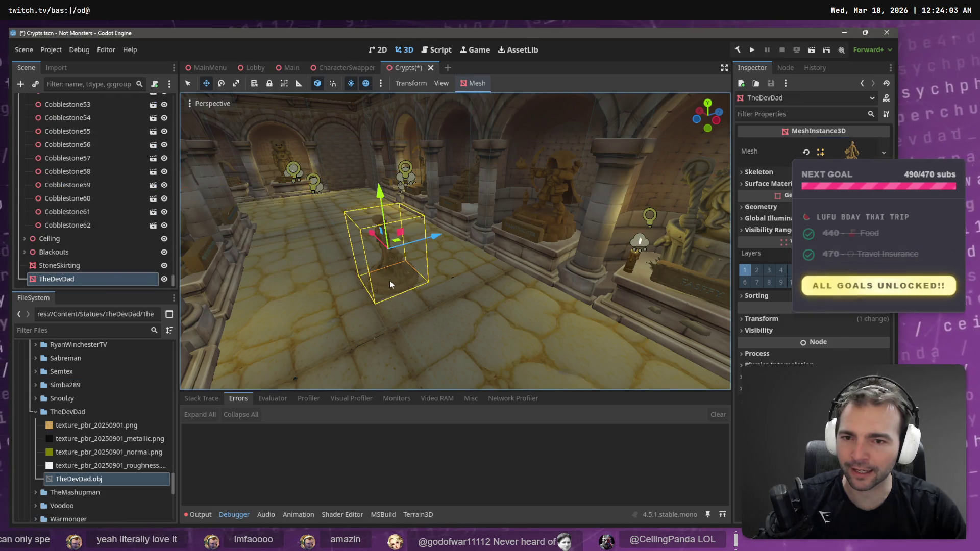
# - Check the statue number on the whiteboard and rename the node to 59_TheDevDad
pyautogui.rightClick(59, 279)
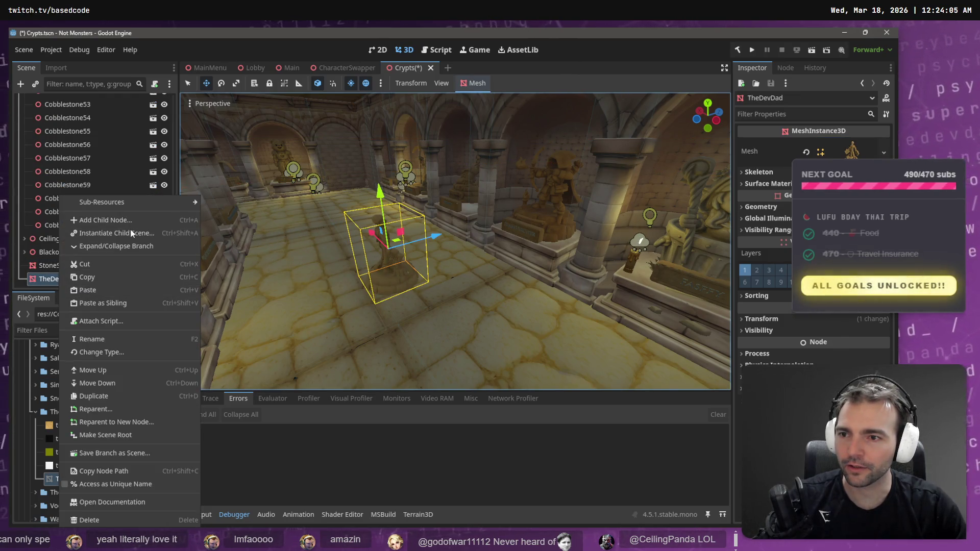
pyautogui.press('Escape')
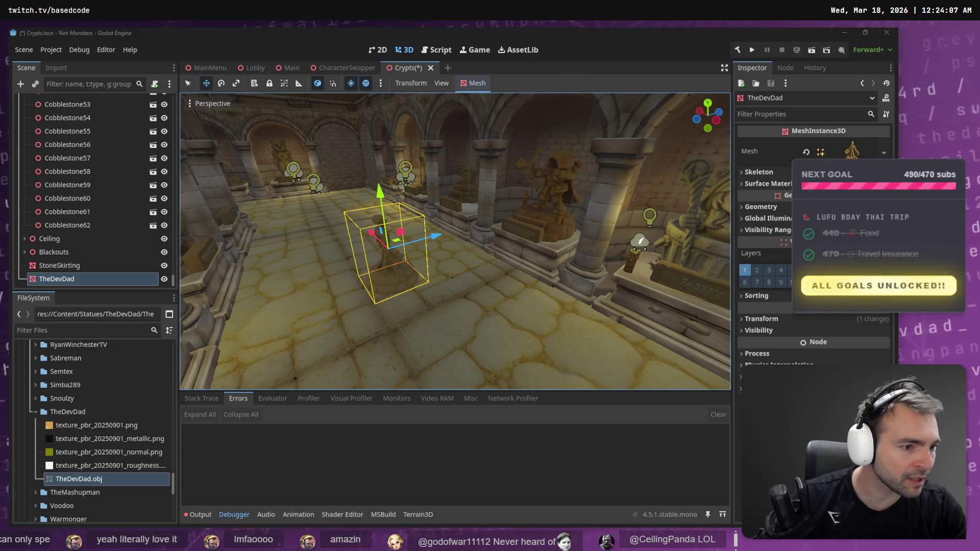
pyautogui.hotkey('alt', 'Tab')
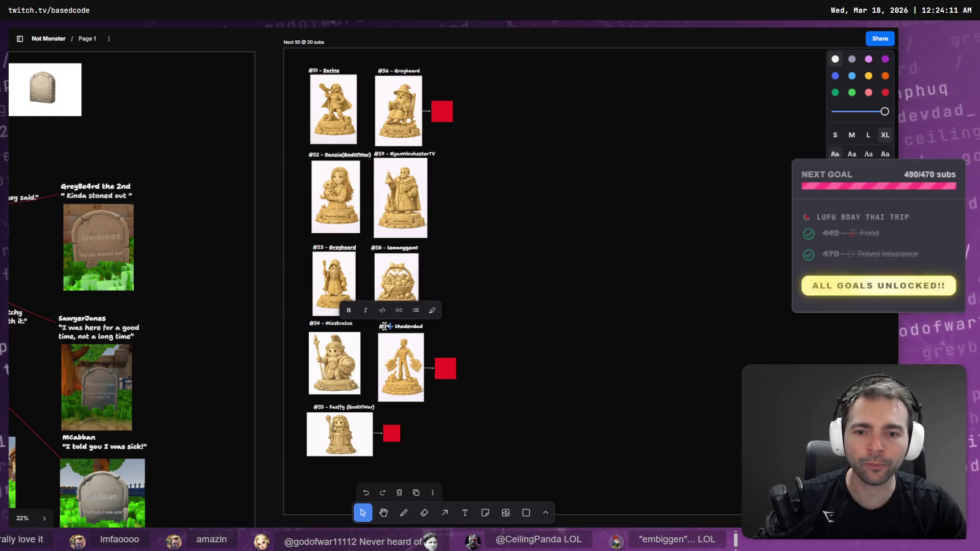
pyautogui.hotkey('alt', 'Tab')
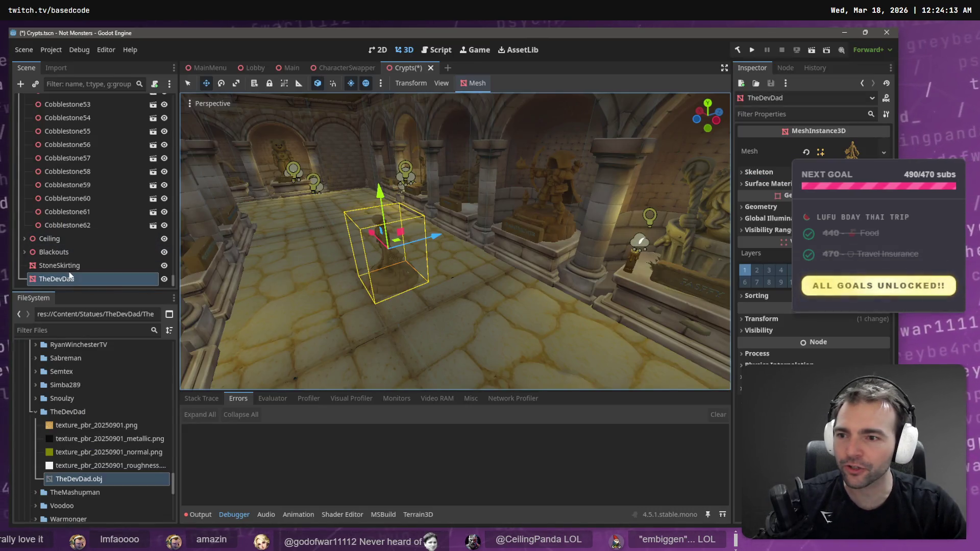
pyautogui.doubleClick(66, 280)
pyautogui.press('Home')
pyautogui.write('59')
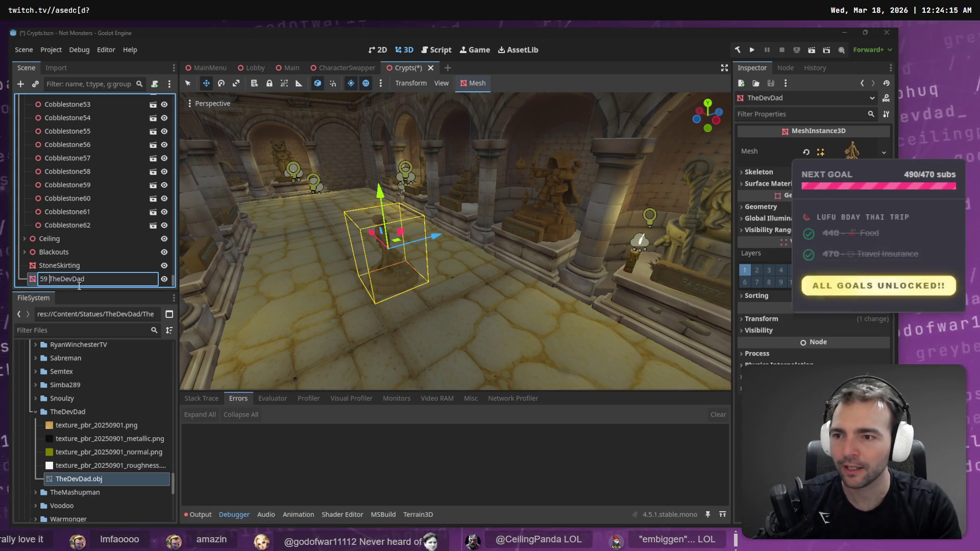
pyautogui.press('BackSpace')
pyautogui.write('_')
pyautogui.press('Return')
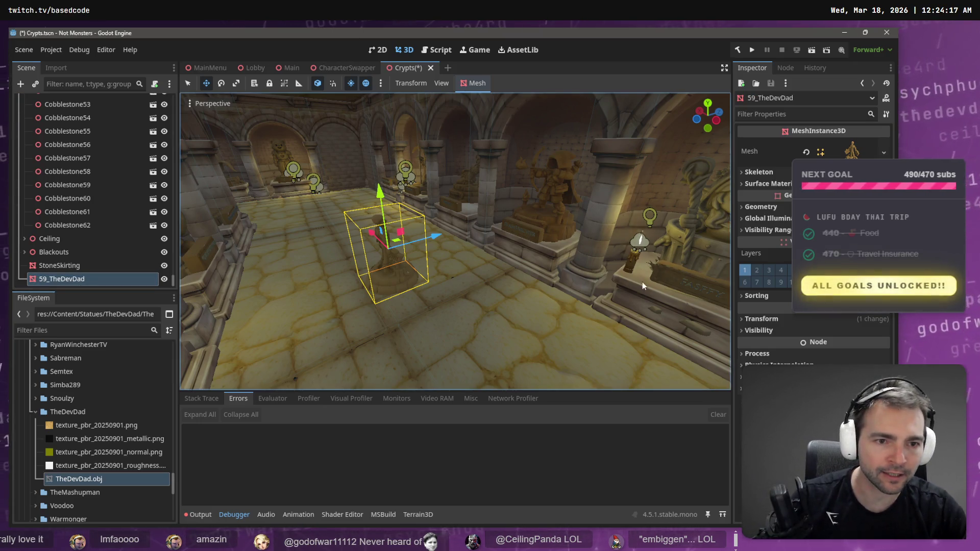
# - Select a nearby StatuePlaque and its Text node, then reselect 59_TheDevDad
pyautogui.click(666, 283)
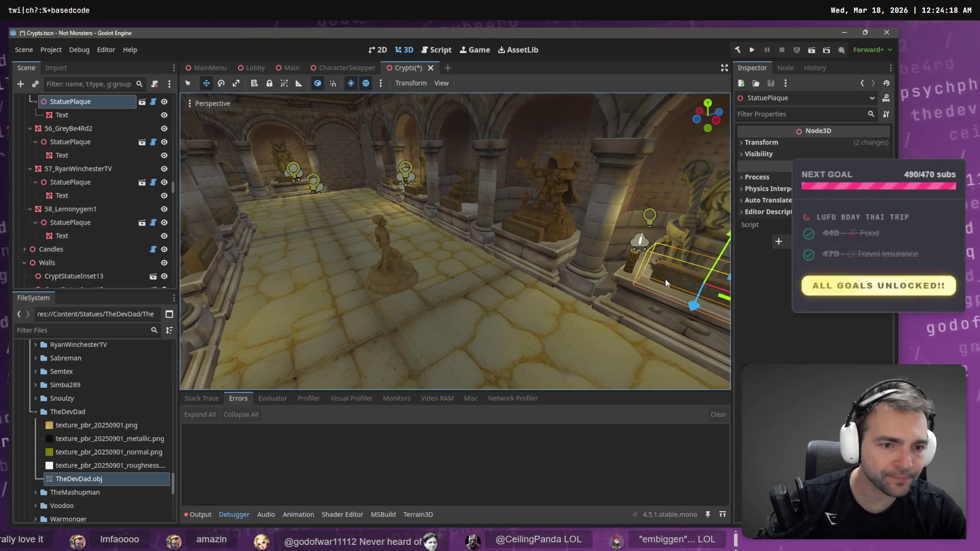
pyautogui.keyDown('ctrl'); pyautogui.click(69, 116); pyautogui.keyUp('ctrl')
pyautogui.doubleClick(71, 102)
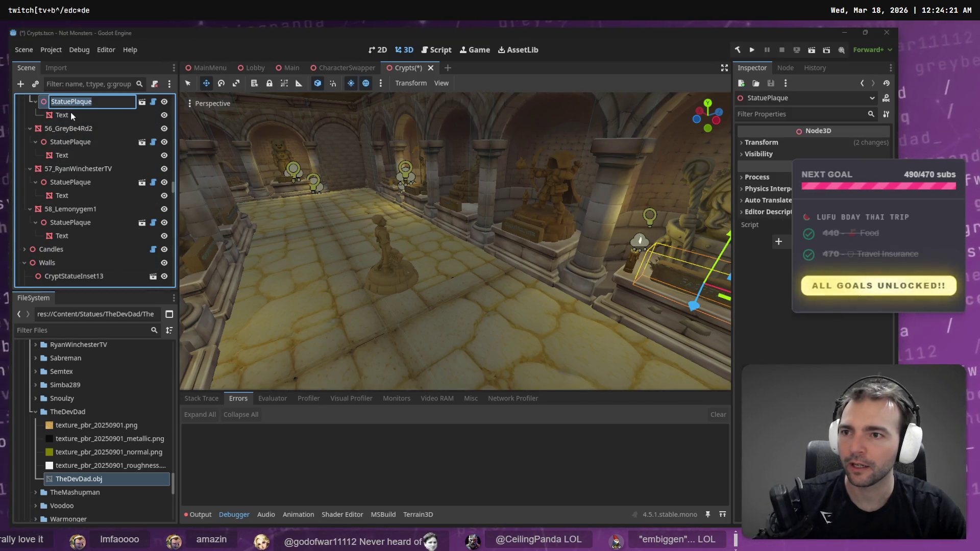
pyautogui.click(394, 276)
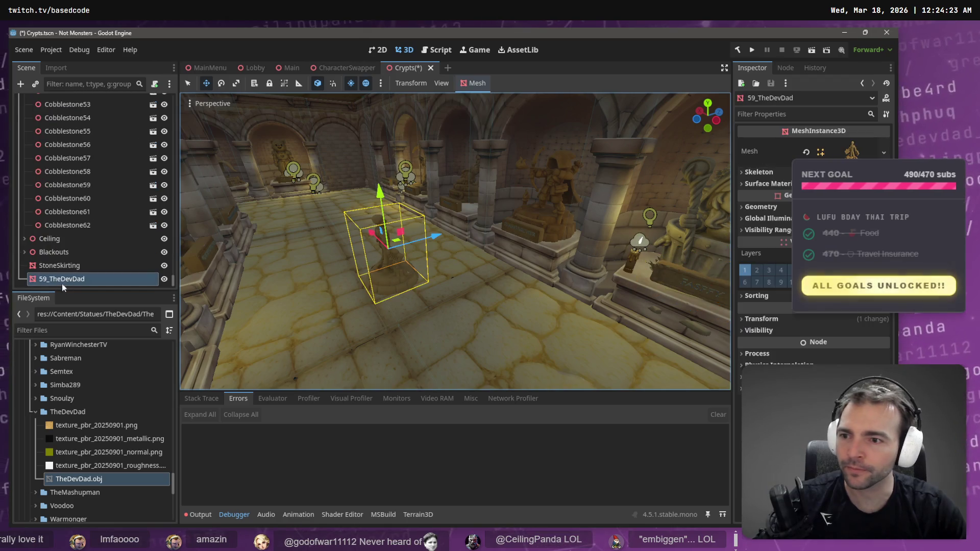
pyautogui.rightClick(65, 265)
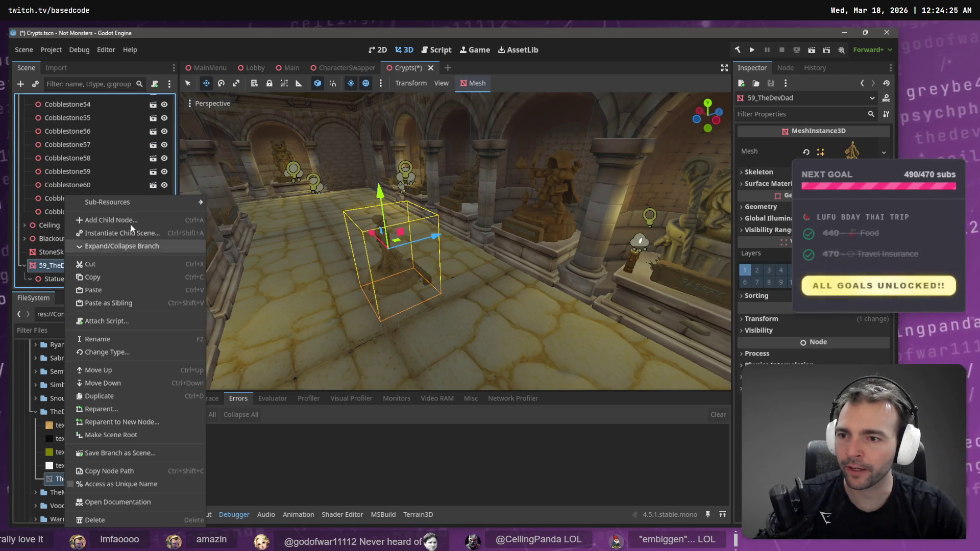
# - Reparent 59_TheDevDad under the Statues group, after 58_Lemonygem1
pyautogui.click(121, 409)
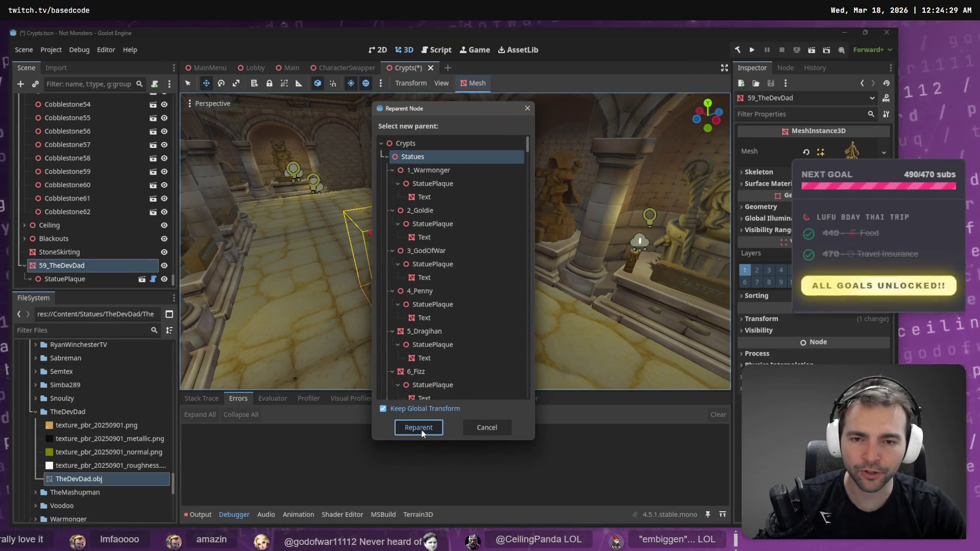
pyautogui.click(419, 428)
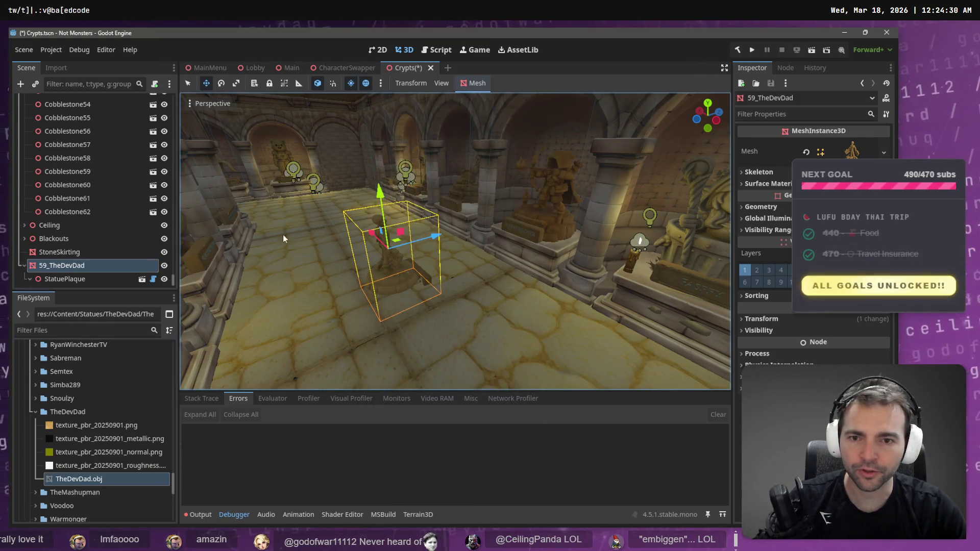
pyautogui.rightClick(55, 262)
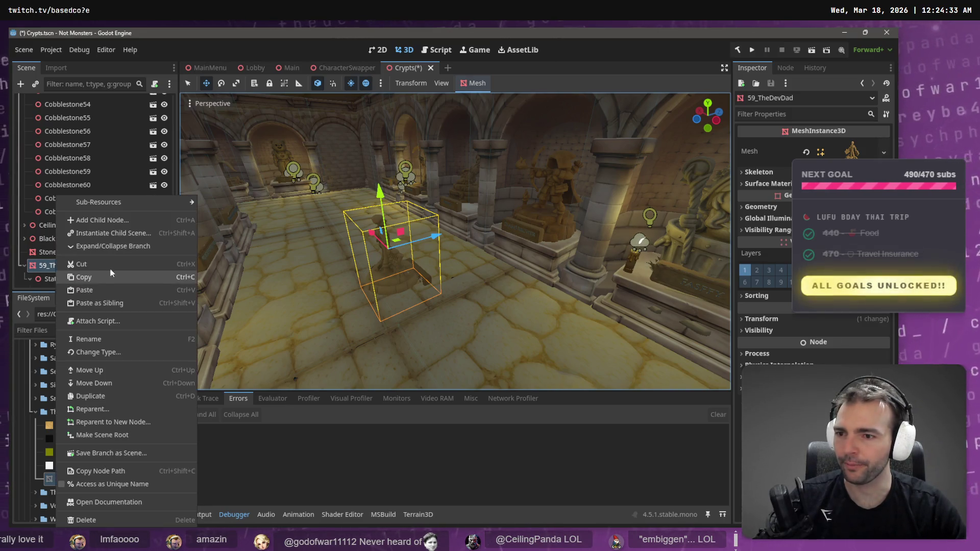
pyautogui.click(112, 408)
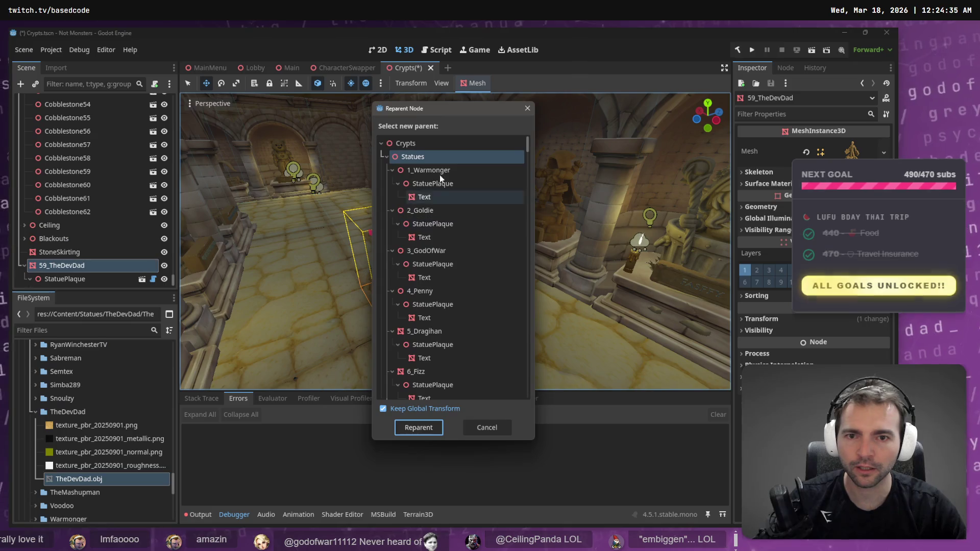
pyautogui.click(408, 426)
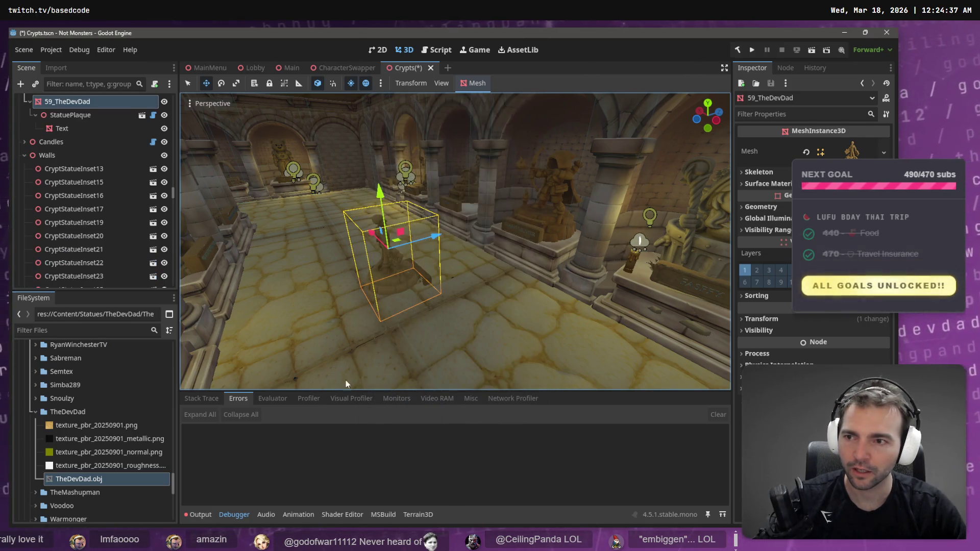
pyautogui.scroll(3, 107, 179)
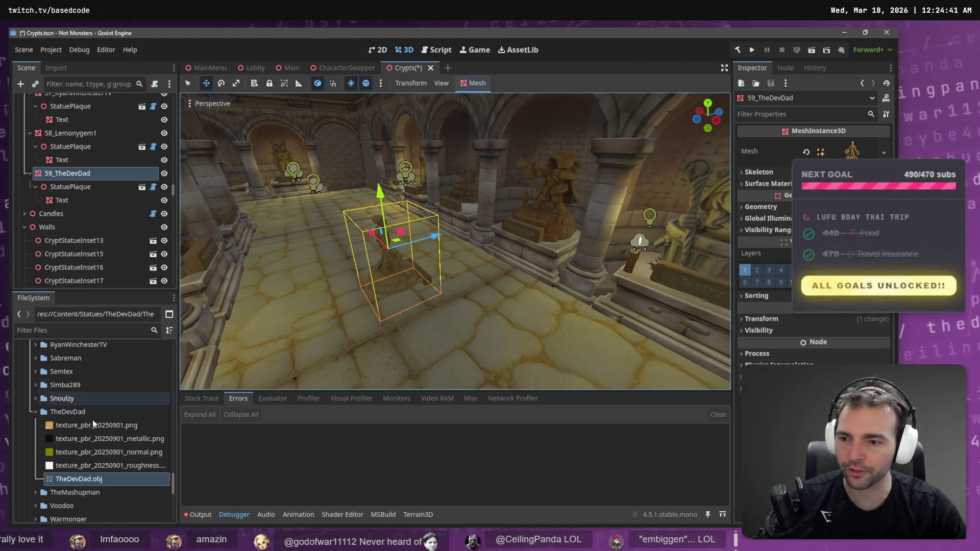
pyautogui.click(55, 67)
pyautogui.click(56, 206)
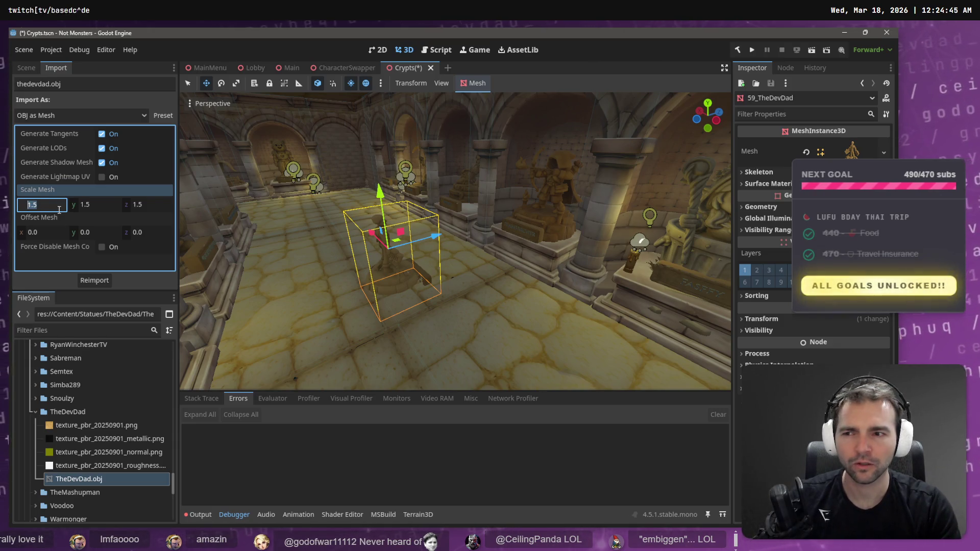
# - Set TheDevDad.obj's import scale to 1.7 on x, y and z and reimport it
pyautogui.press('Tab')
pyautogui.press('Tab')
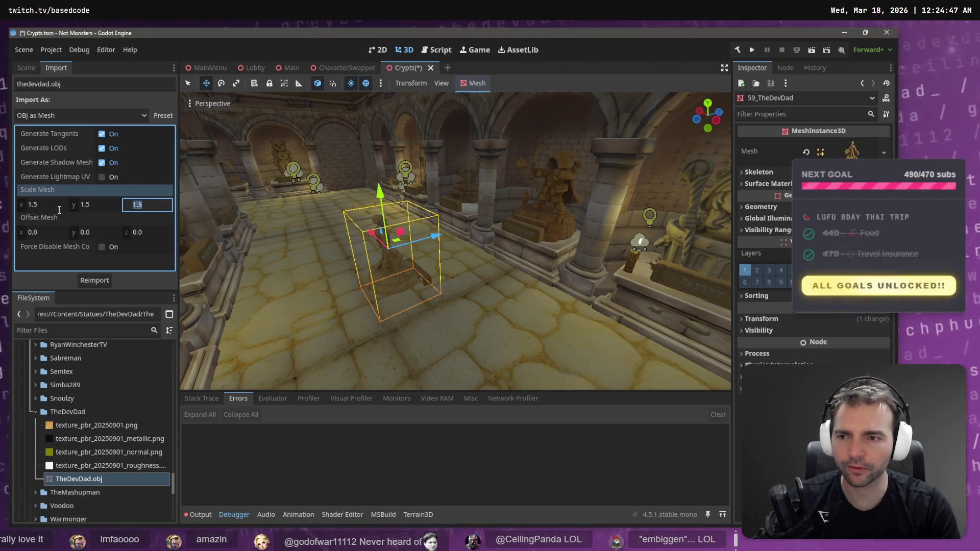
pyautogui.click(94, 281)
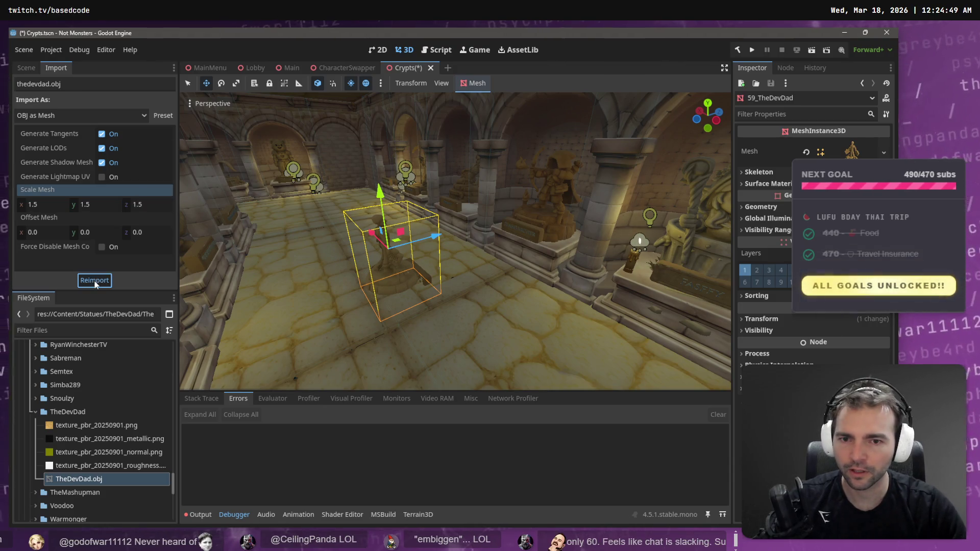
pyautogui.click(51, 205)
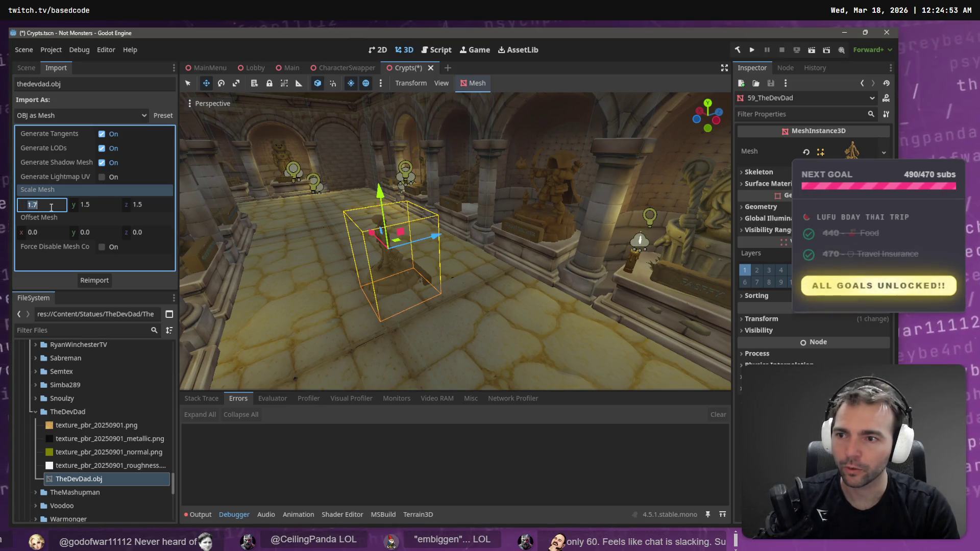
pyautogui.write('59')
pyautogui.press('Tab')
pyautogui.click(51, 206)
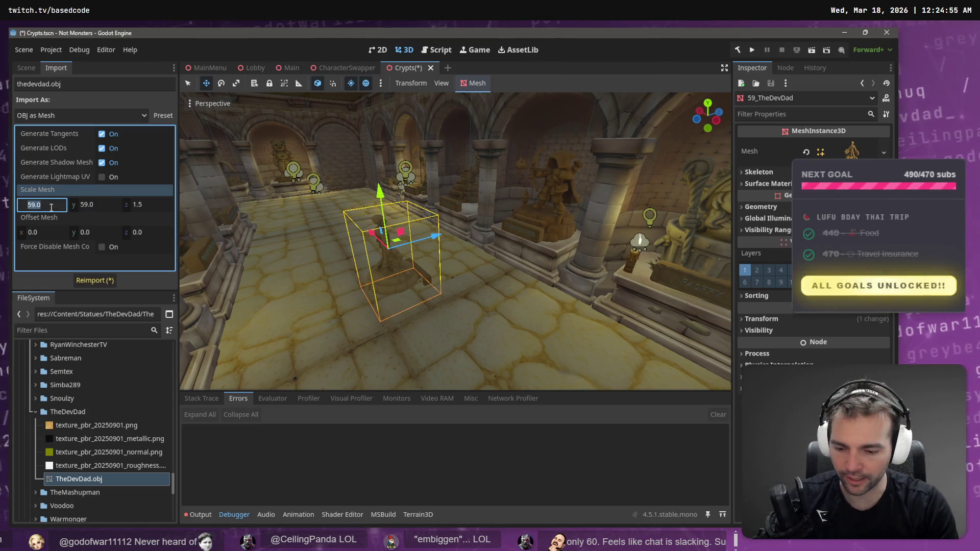
pyautogui.press('Tab')
pyautogui.write('1.7')
pyautogui.press('Tab')
pyautogui.write('1.7')
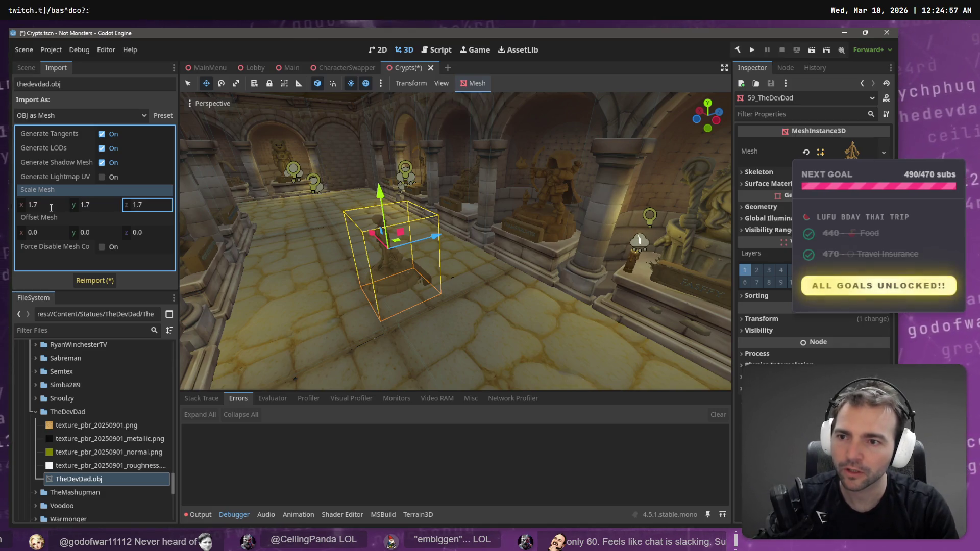
pyautogui.click(102, 281)
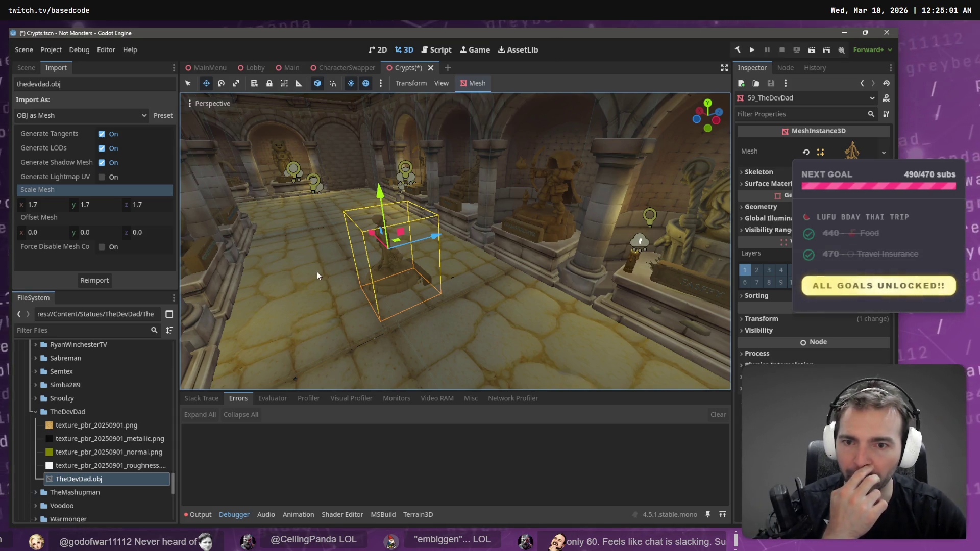
# - Add a second TheDevDad.obj copy beside the original and switch to the planning whiteboard
pyautogui.click(97, 426)
pyautogui.click(92, 482)
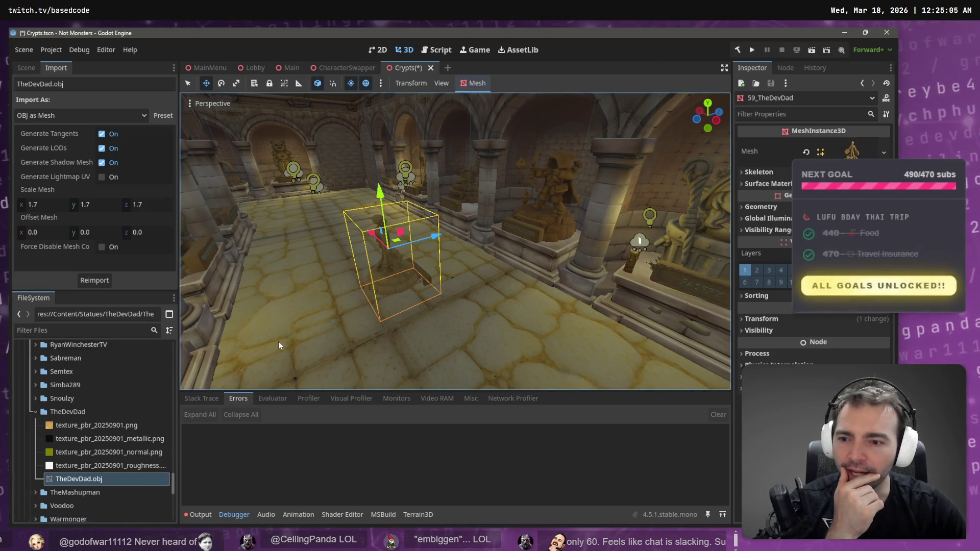
pyautogui.moveTo(79, 479)
pyautogui.mouseDown()
pyautogui.moveTo(403, 343)
pyautogui.moveTo(434, 306)
pyautogui.moveTo(412, 301)
pyautogui.mouseUp()
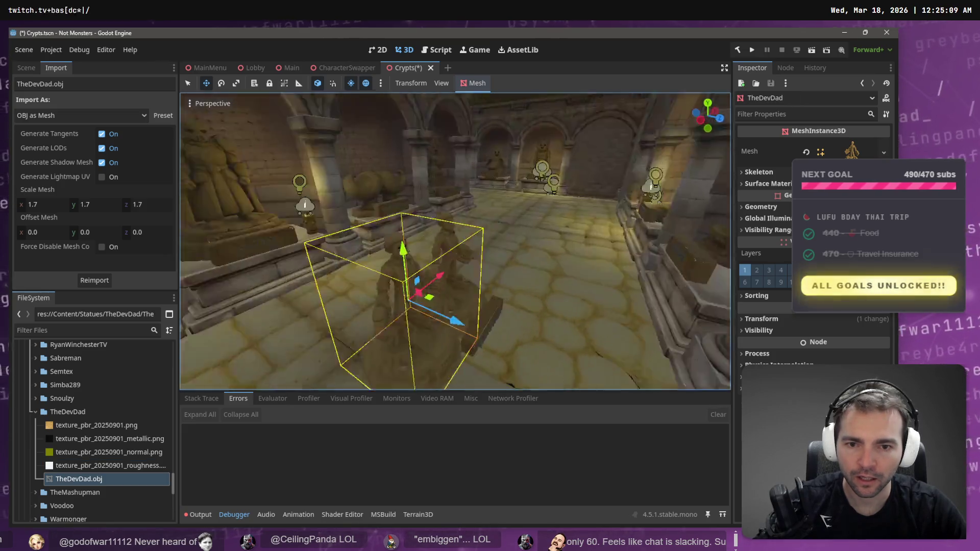
pyautogui.scroll(3, 435, 380)
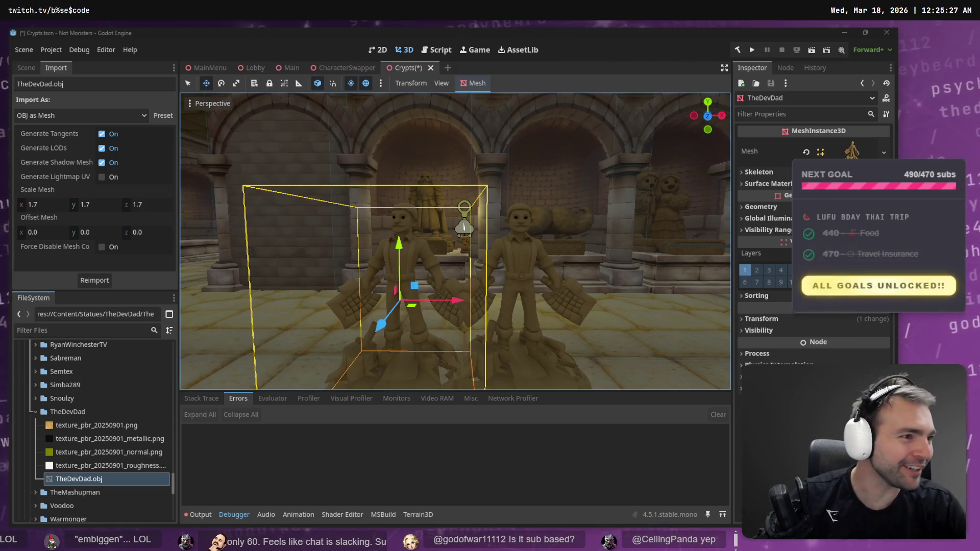
pyautogui.hotkey('alt', 'Tab')
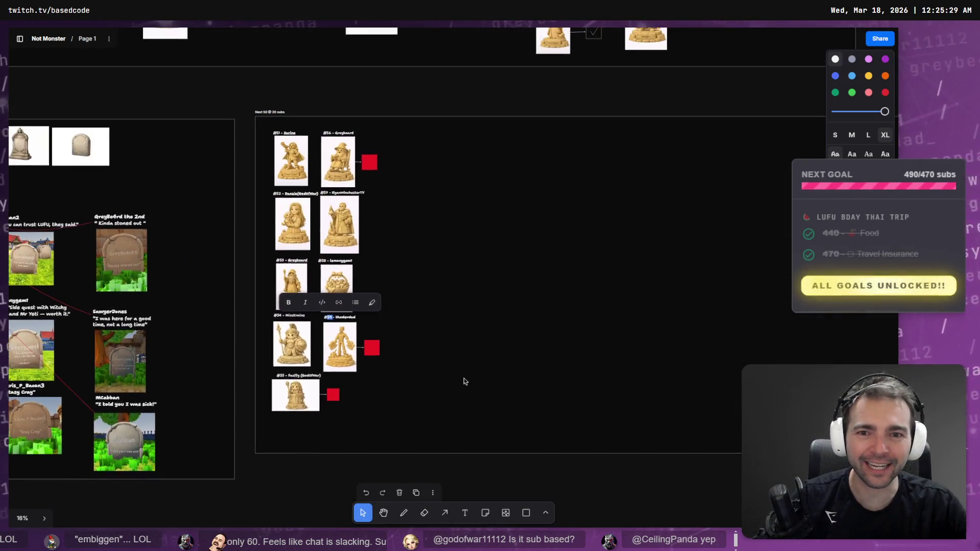
# - Zoom the tldraw board to the #59 statue entry, deselect its label, and return to Godot
pyautogui.scroll(10, 440, 229)
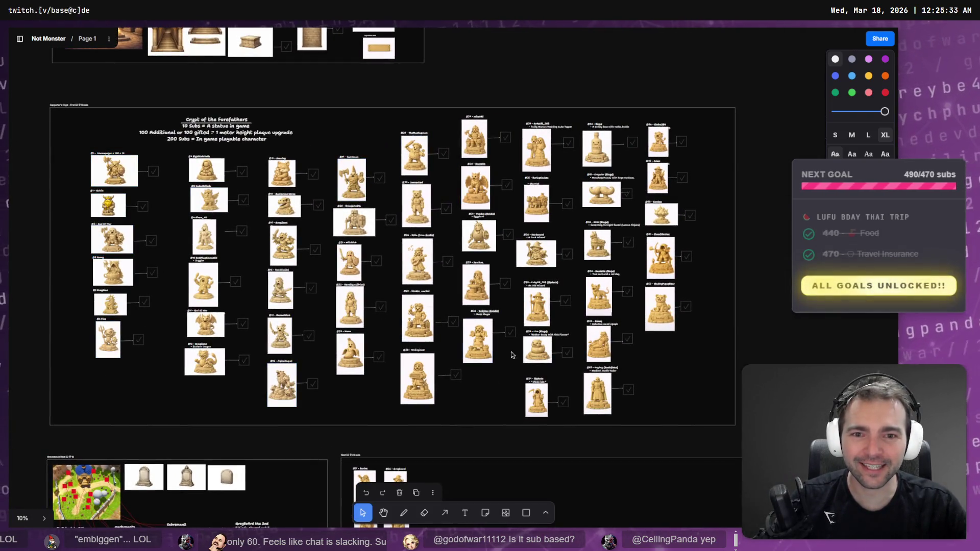
pyautogui.scroll(-5, 583, 378)
pyautogui.scroll(5, 547, 313)
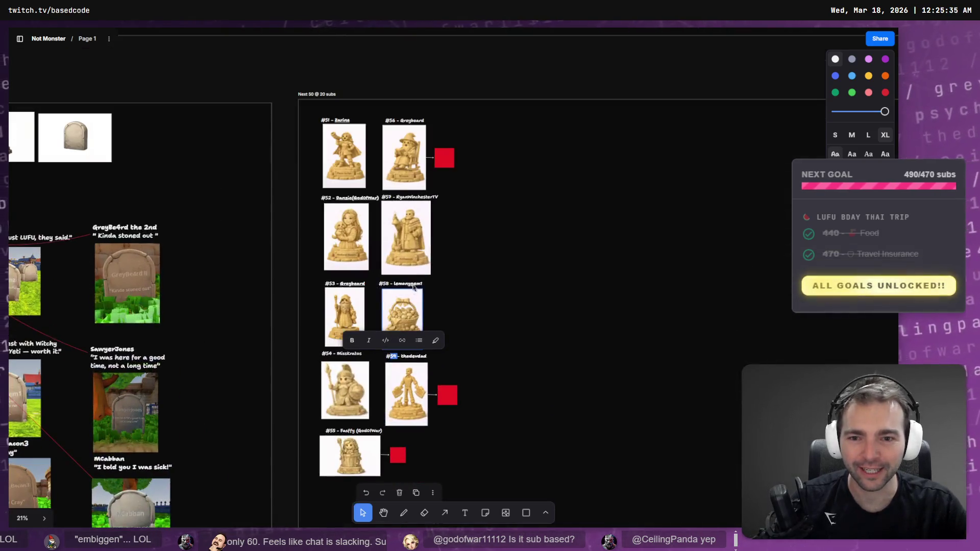
pyautogui.click(548, 287)
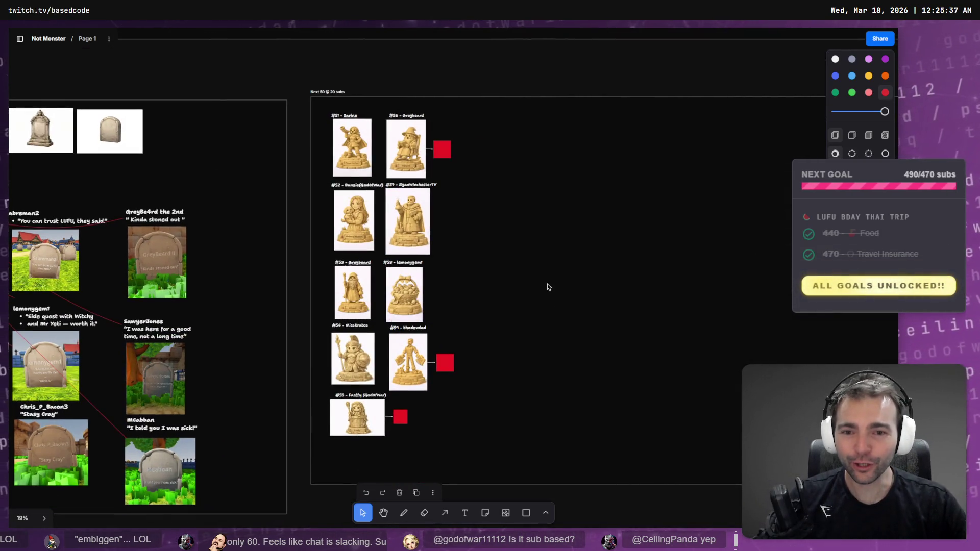
pyautogui.hotkey('alt', 'Tab')
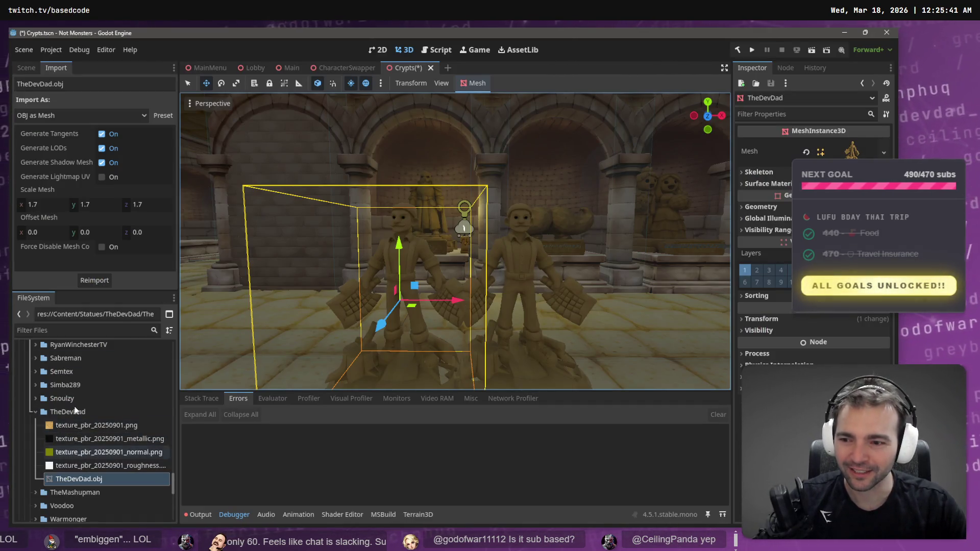
# - Delete the duplicate TheDevDad statue node from the Crypts scene
pyautogui.click(513, 307)
pyautogui.moveTo(516, 304); pyautogui.dragTo(592, 304)
pyautogui.press('f')
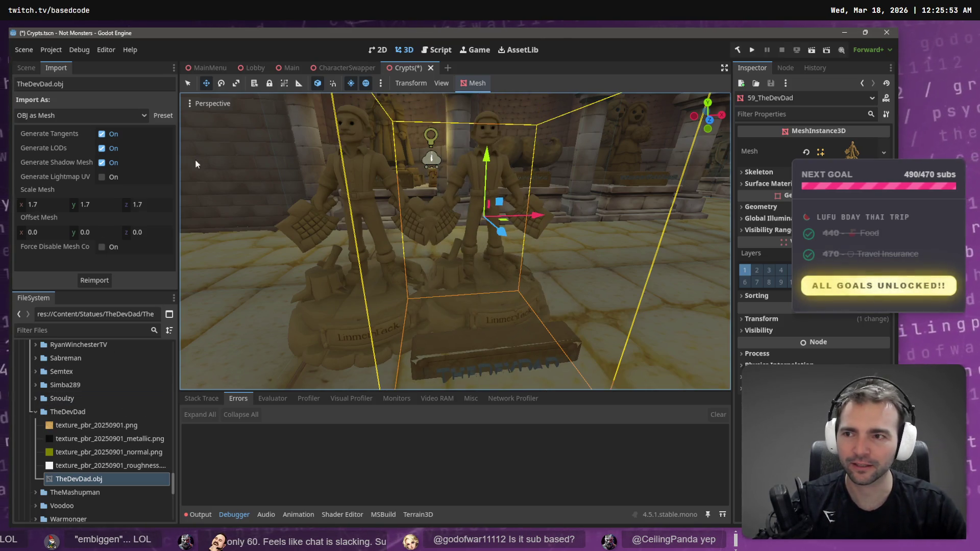
pyautogui.click(26, 67)
pyautogui.click(69, 211)
pyautogui.click(75, 204)
pyautogui.click(61, 191)
pyautogui.click(75, 203)
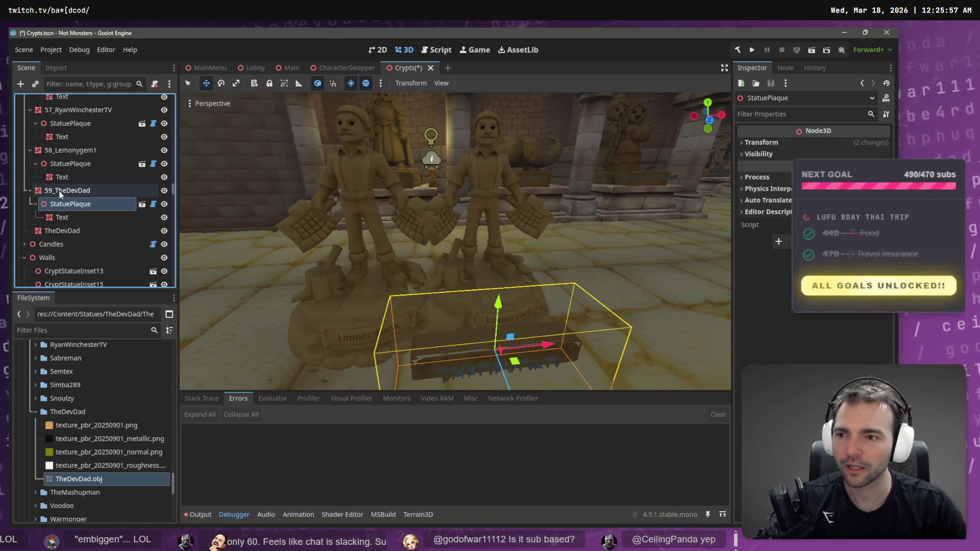
pyautogui.click(62, 230)
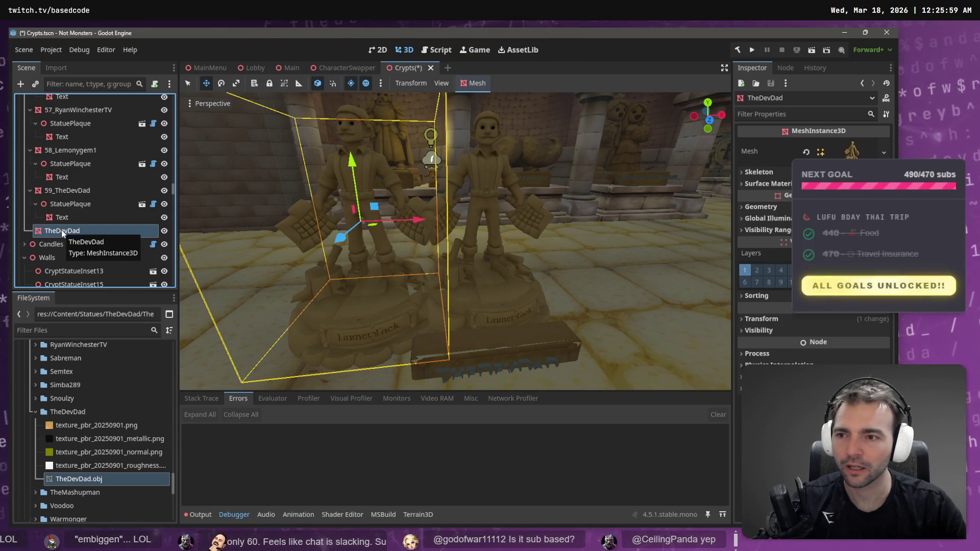
pyautogui.press('Delete')
pyautogui.click(428, 282)
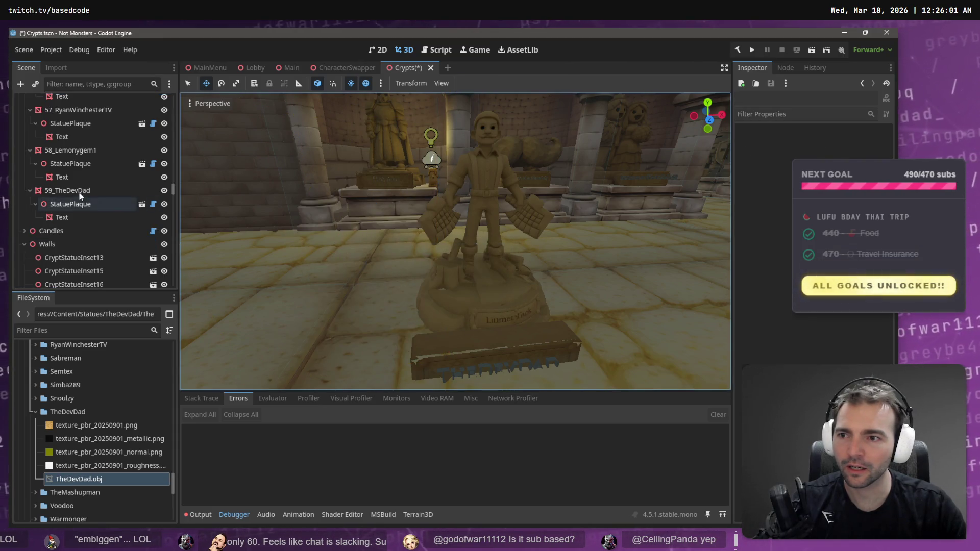
# - Reparent StatuePlaque under 59_TheDevDad and slide it along Z to the statue's base
pyautogui.click(82, 194)
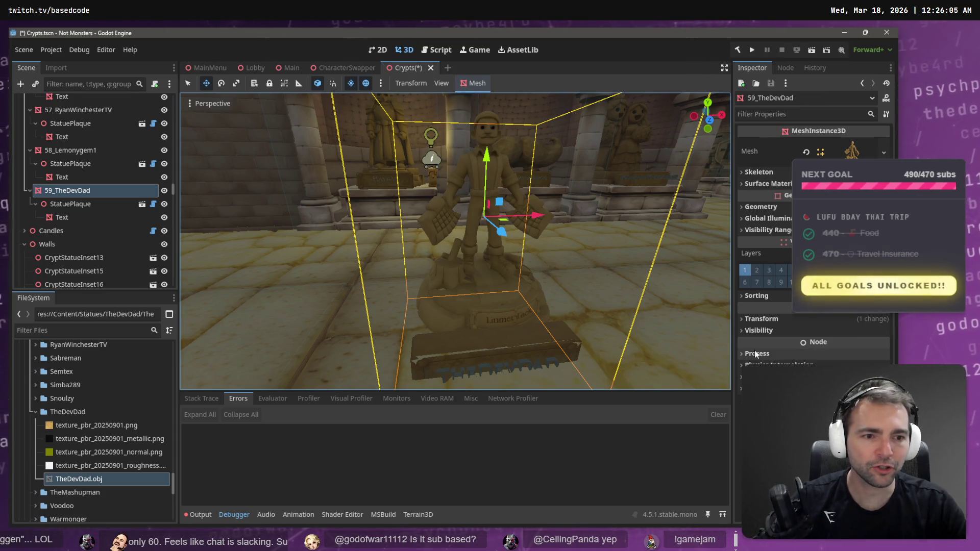
pyautogui.click(763, 319)
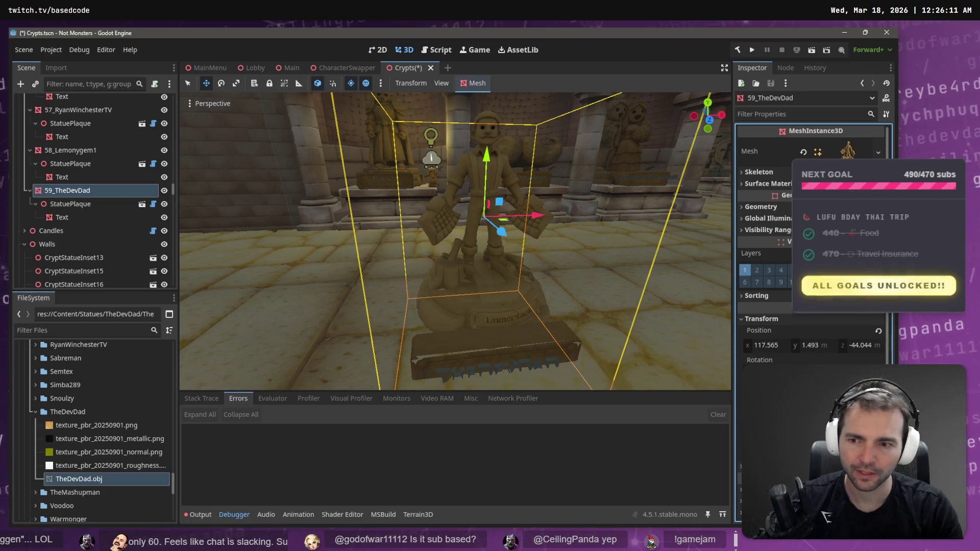
pyautogui.click(56, 206)
pyautogui.moveTo(66, 205); pyautogui.dragTo(19, 185)
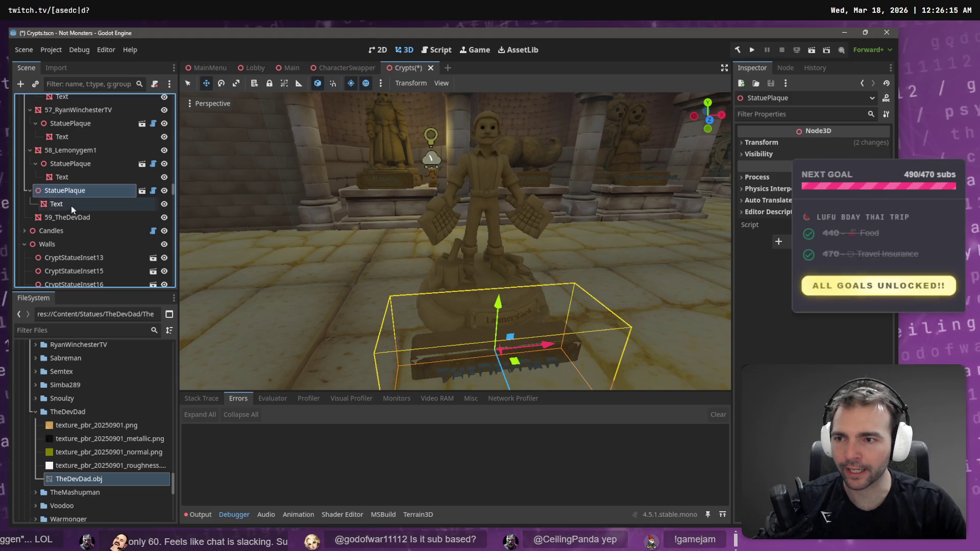
pyautogui.click(72, 216)
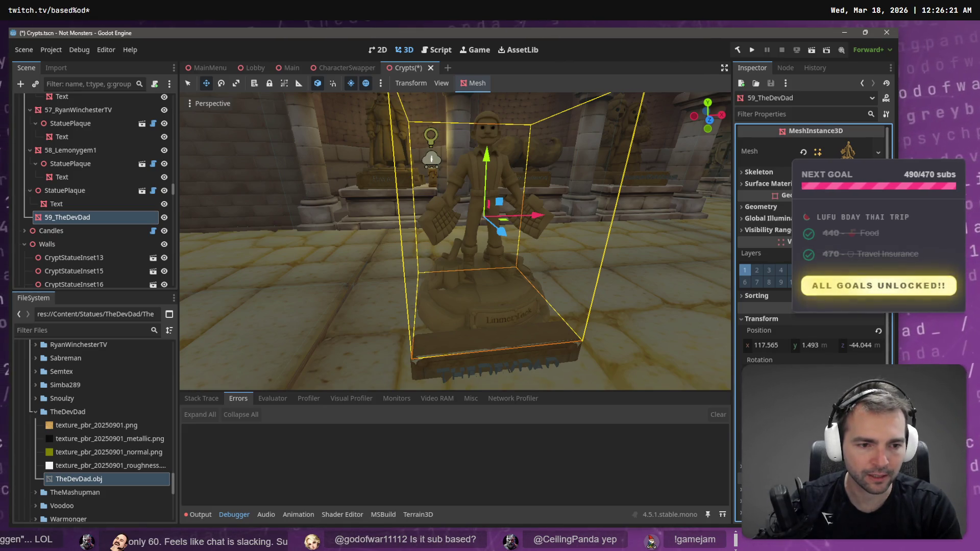
pyautogui.scroll(3, 455, 241)
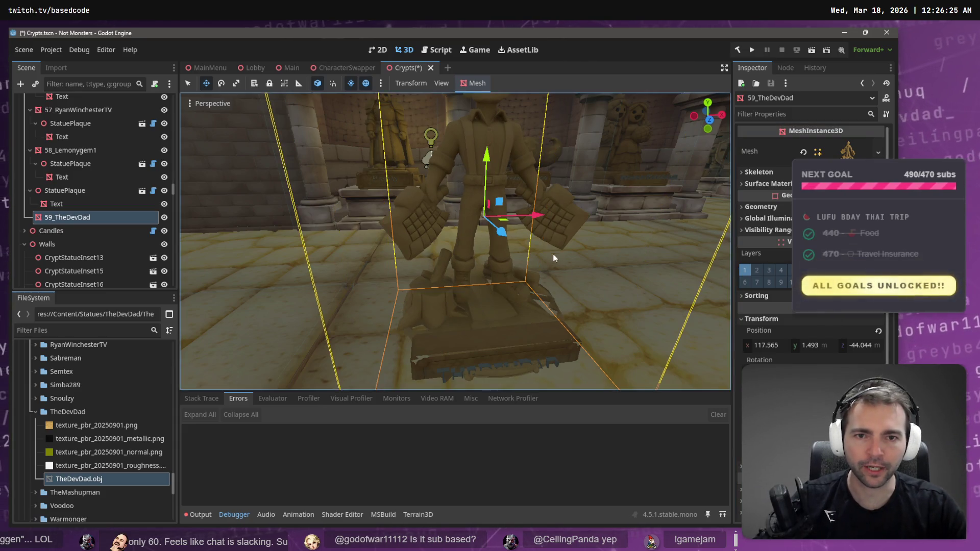
pyautogui.scroll(-3, 455, 241)
pyautogui.scroll(5, 456, 241)
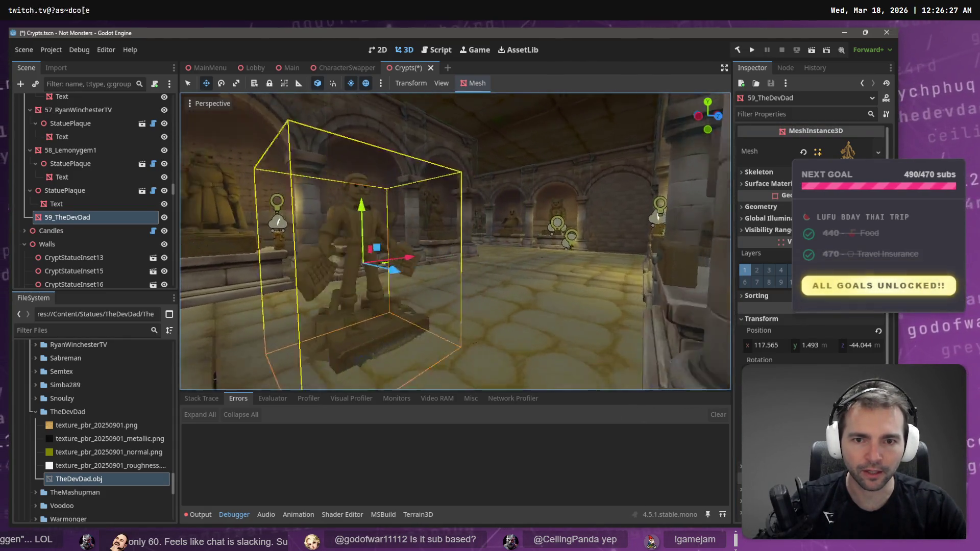
pyautogui.moveTo(455, 241); pyautogui.dragTo(500, 241)
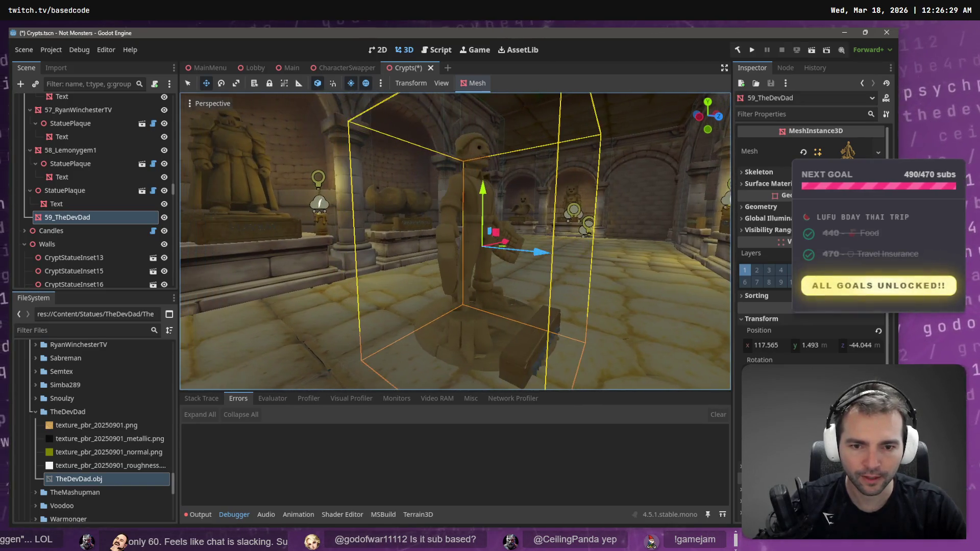
pyautogui.moveTo(56, 193); pyautogui.dragTo(65, 220)
pyautogui.moveTo(590, 360); pyautogui.dragTo(617, 363)
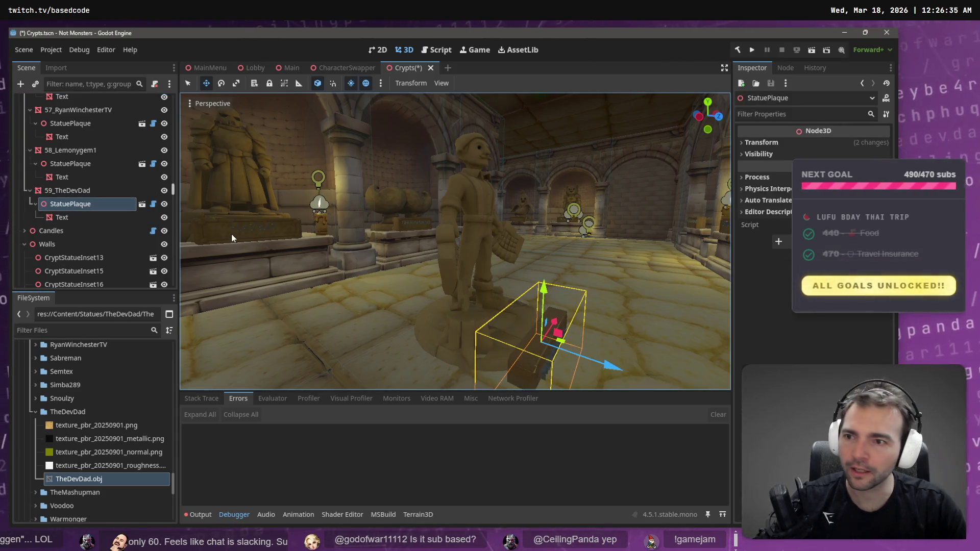
pyautogui.click(72, 191)
pyautogui.press('Left')
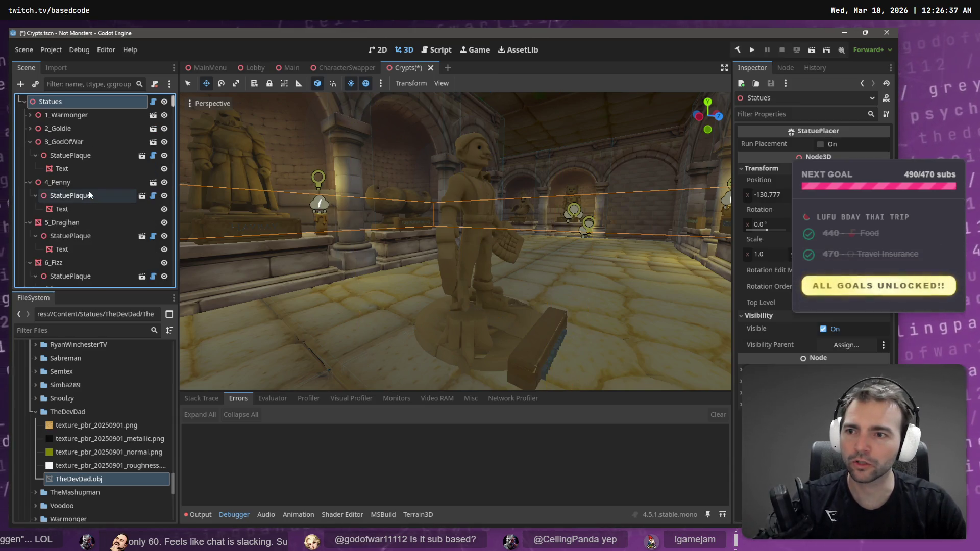
# - Re-run Run Placement on Statues to seat TheDevDad in its crypt alcove
pyautogui.click(821, 143)
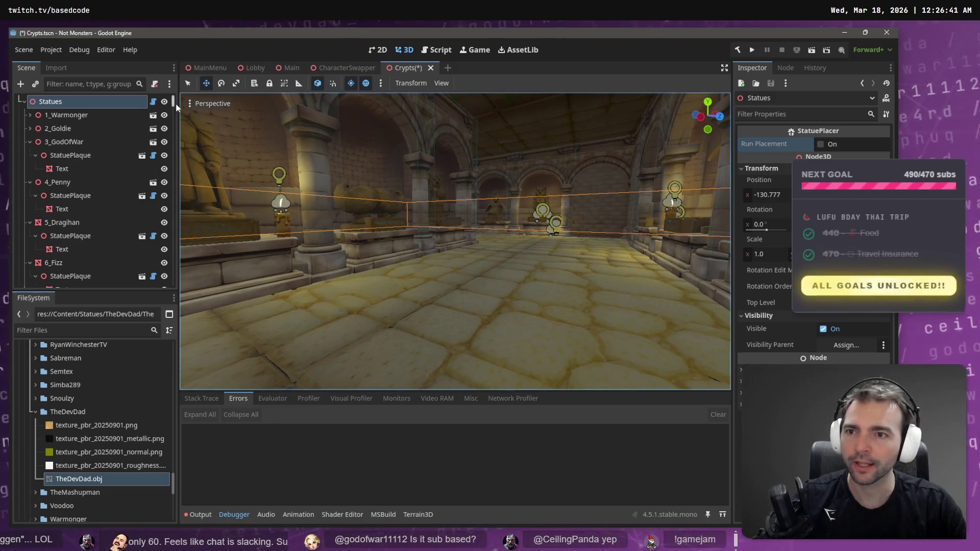
pyautogui.scroll(-15, 168, 239)
pyautogui.scroll(10, 163, 204)
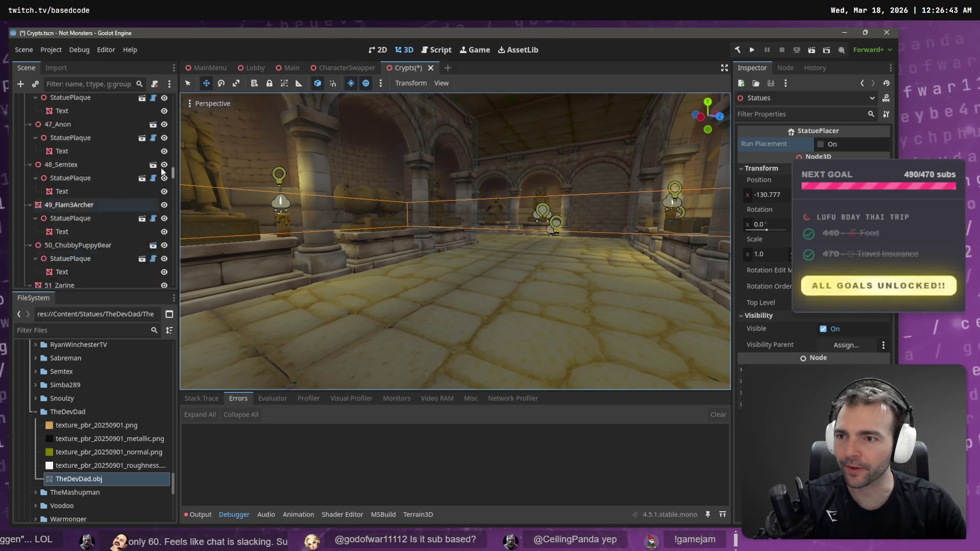
pyautogui.scroll(-10, 159, 184)
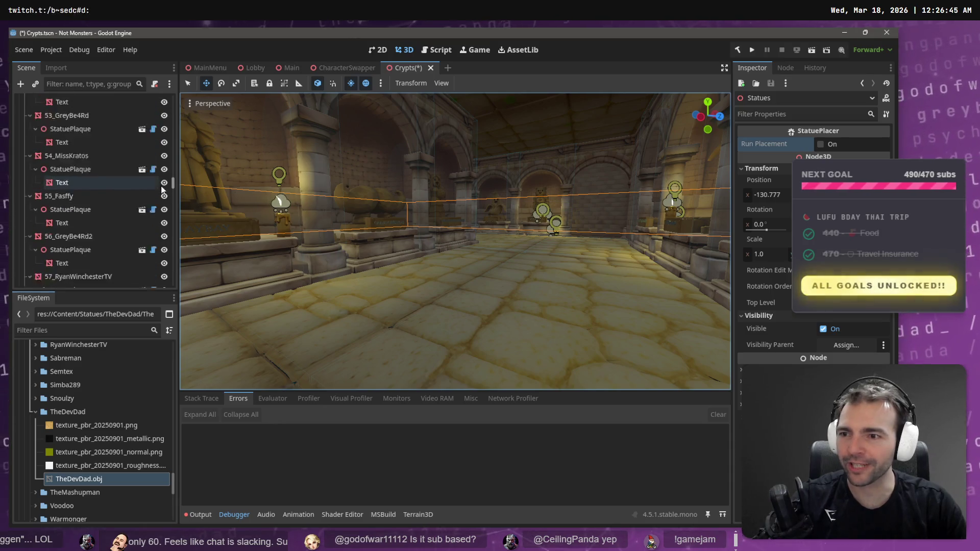
pyautogui.scroll(5, 166, 192)
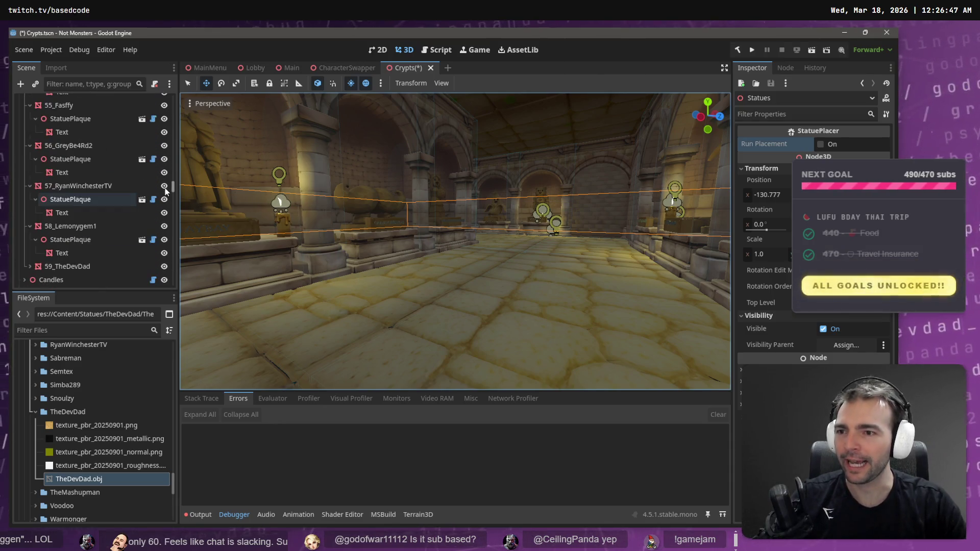
# - Nudge TheDevDad's StatuePlaque 0.07 into place in front of the statue and save Crypts
pyautogui.click(71, 226)
pyautogui.press('f')
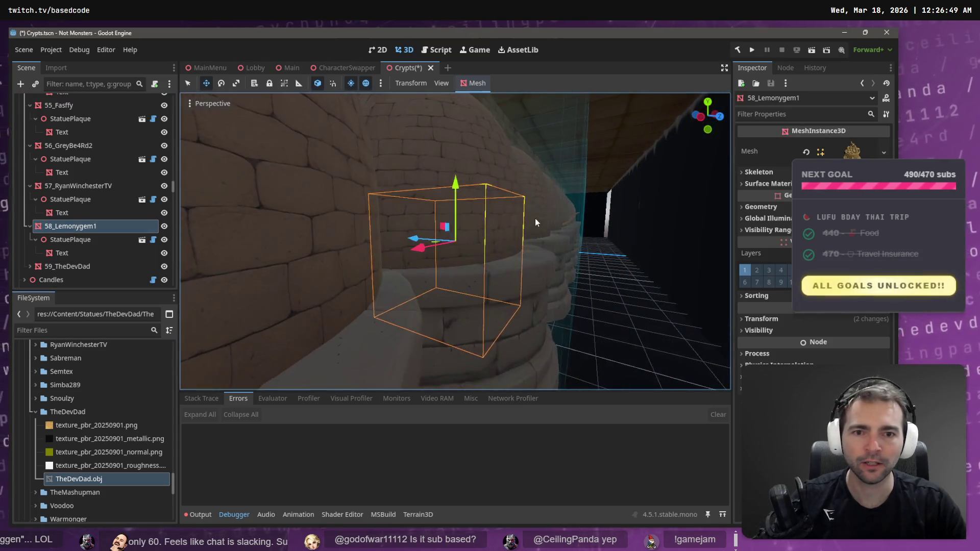
pyautogui.scroll(-5, 535, 219)
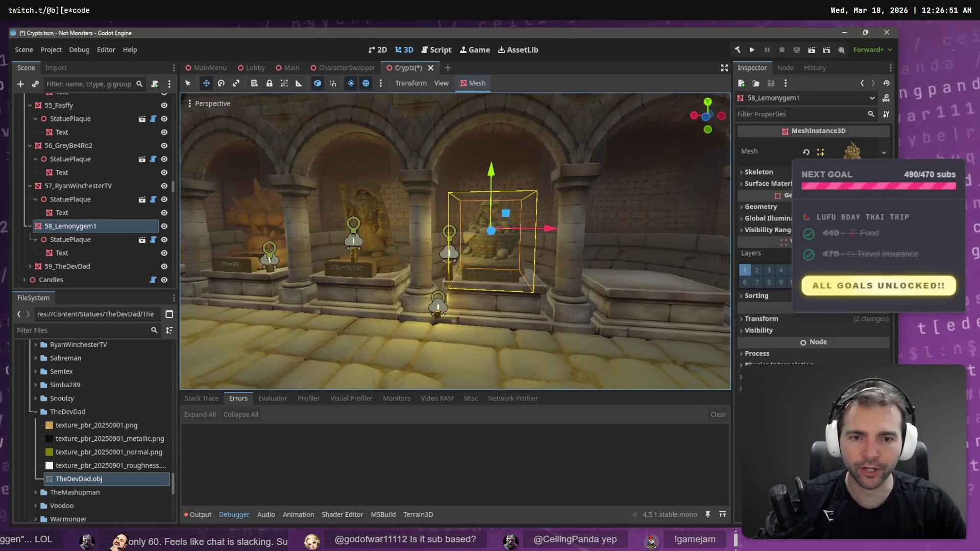
pyautogui.scroll(5, 455, 242)
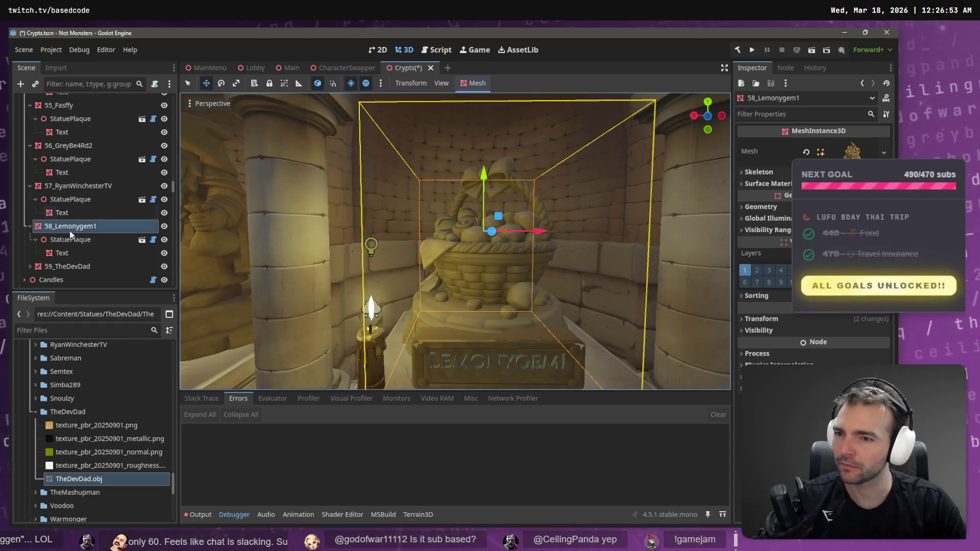
pyautogui.doubleClick(79, 271)
pyautogui.click(449, 204)
pyautogui.moveTo(437, 367); pyautogui.dragTo(437, 372)
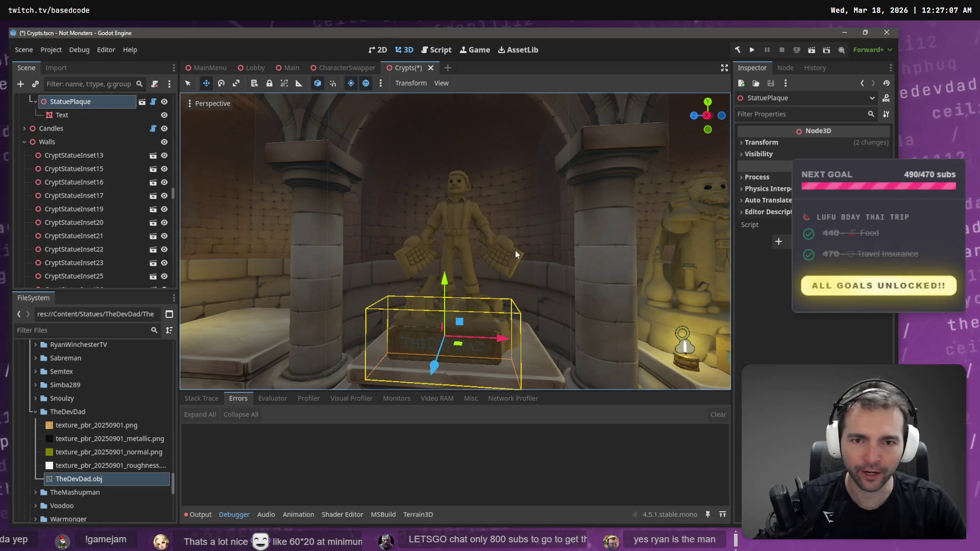
pyautogui.hotkey('ctrl', 's')
pyautogui.press('s')
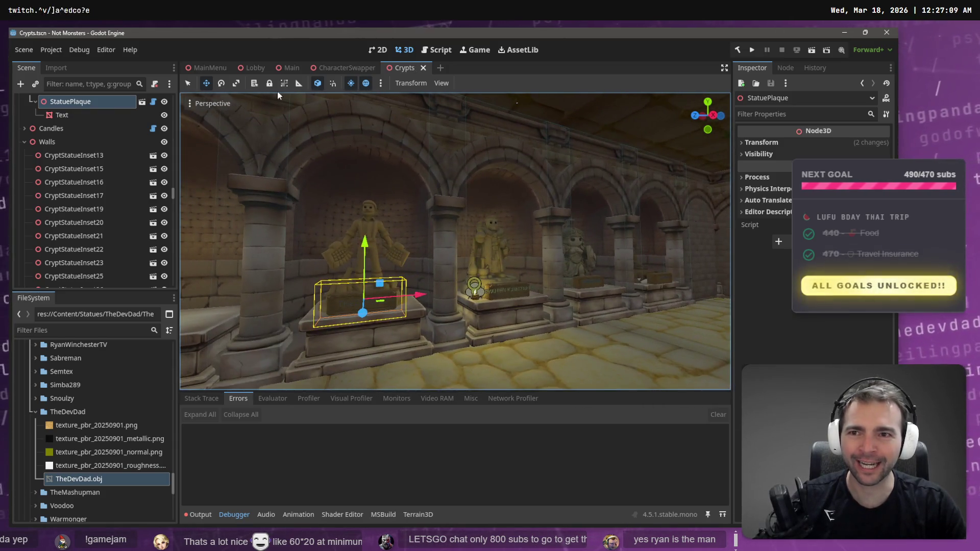
# - Run the project from the MainMenu scene and choose PLAY to load the Main level
pyautogui.click(206, 74)
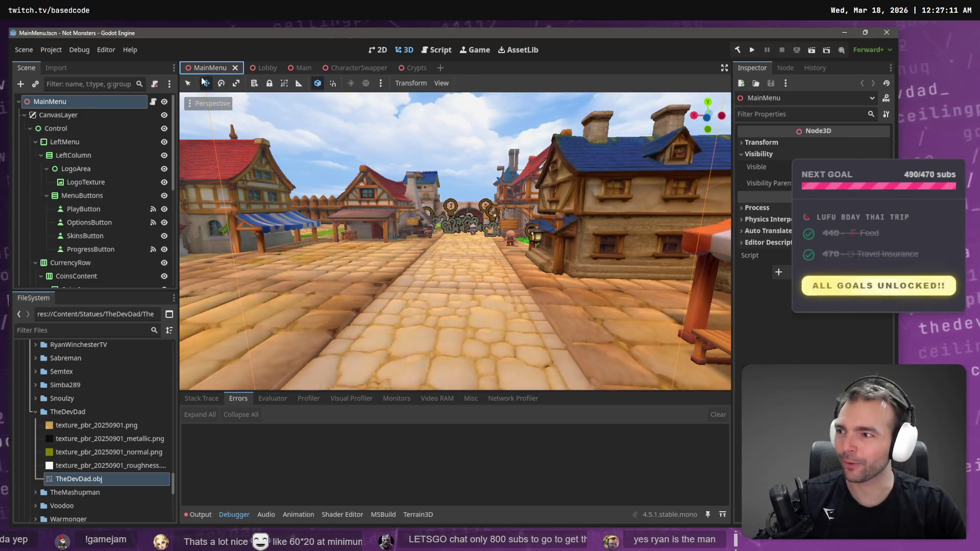
pyautogui.press('F5')
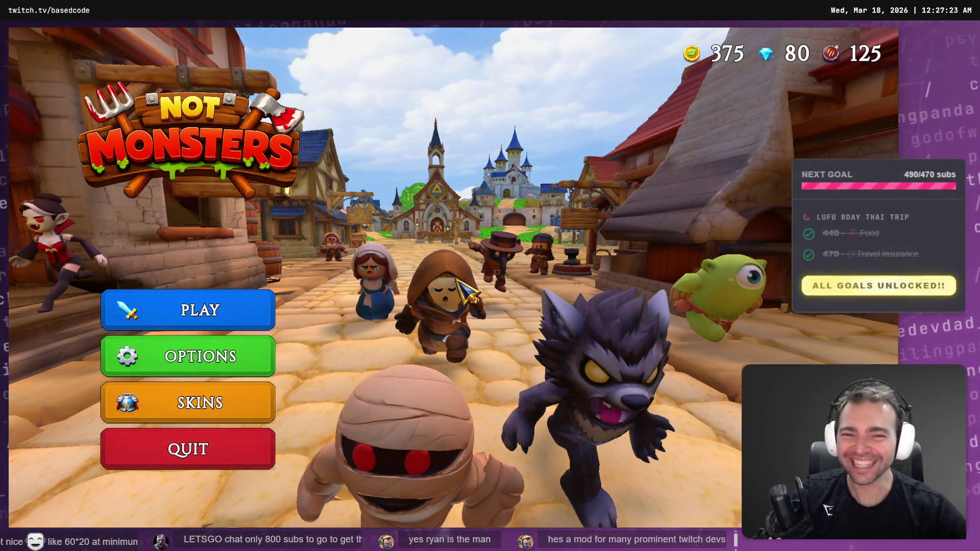
pyautogui.click(255, 317)
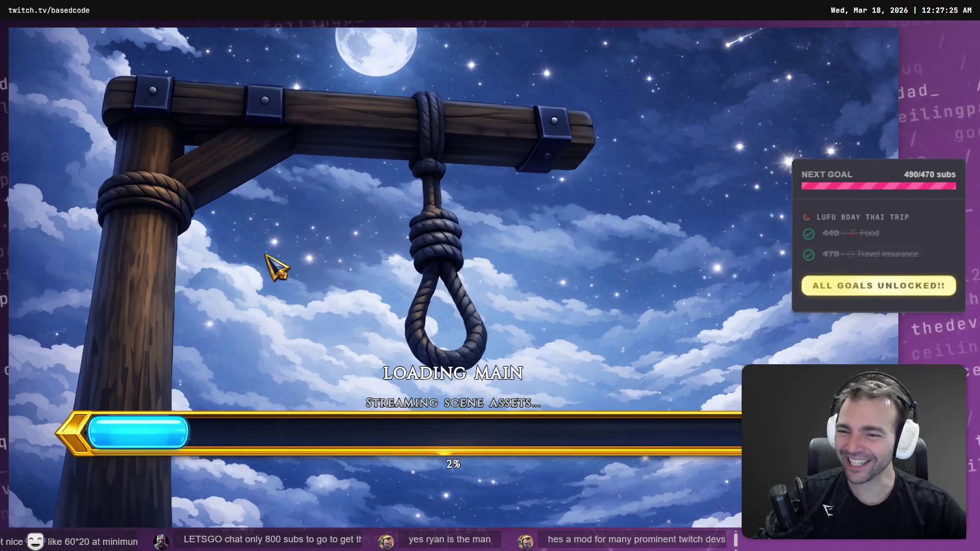
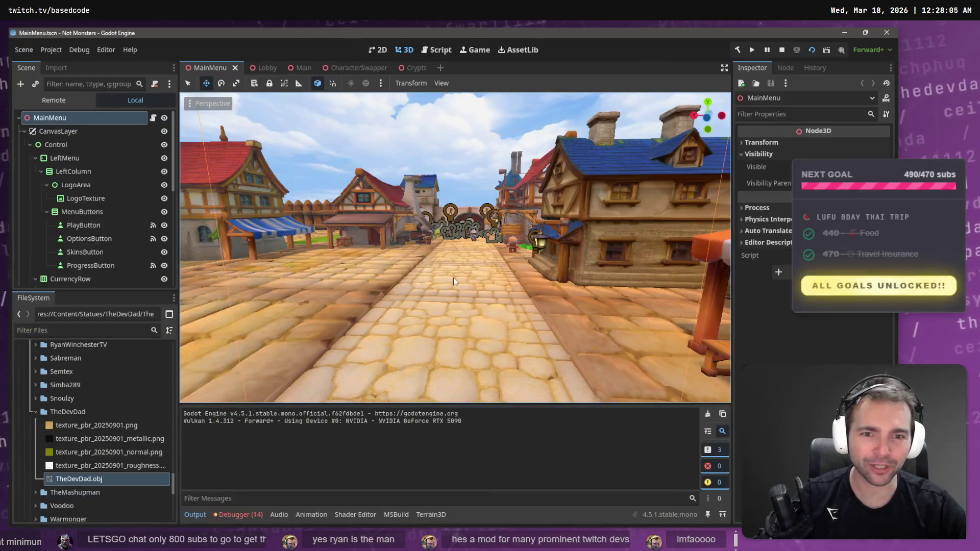
# - In the Crypts scene, move StatuePlaque up beside 59_TheDevDad in the Scene tree
pyautogui.click(415, 66)
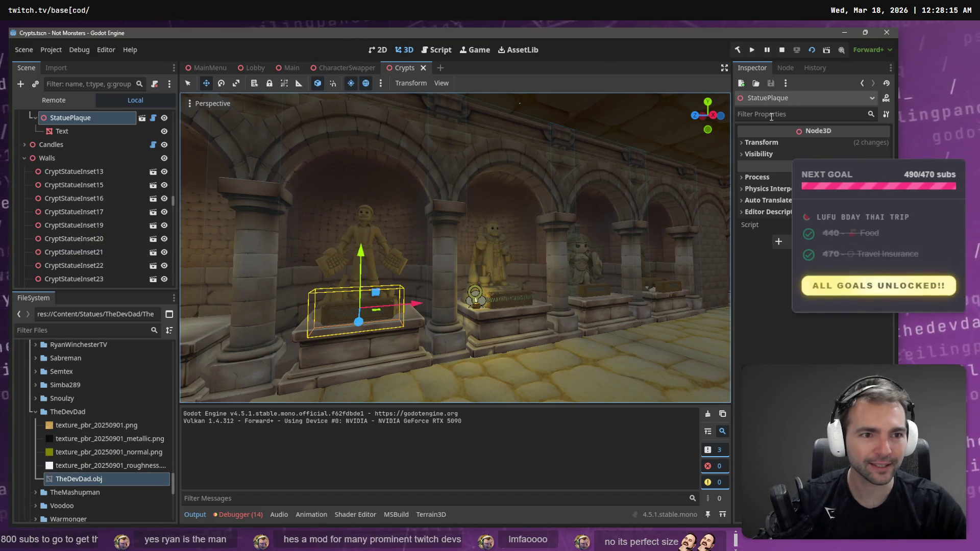
pyautogui.click(760, 143)
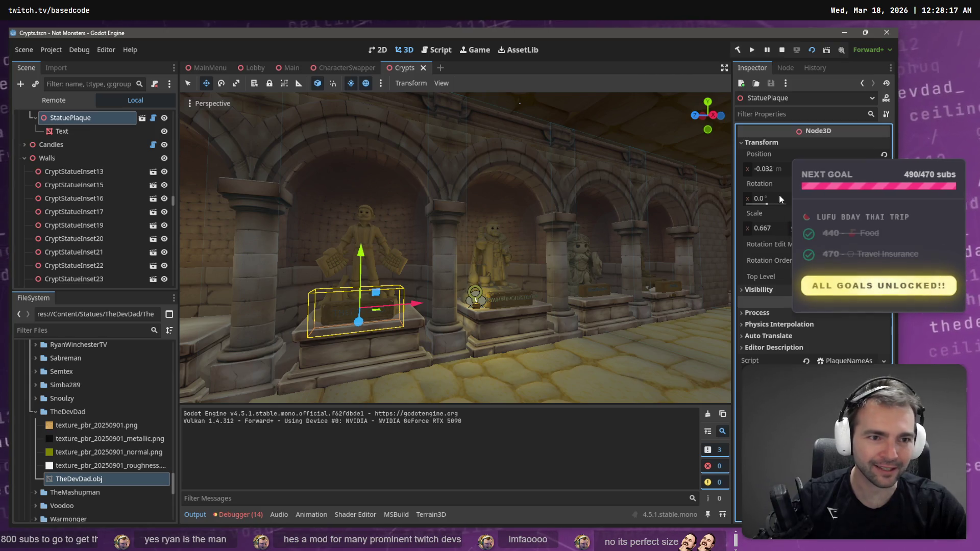
pyautogui.scroll(2, 91, 158)
pyautogui.moveTo(91, 158); pyautogui.dragTo(23, 148)
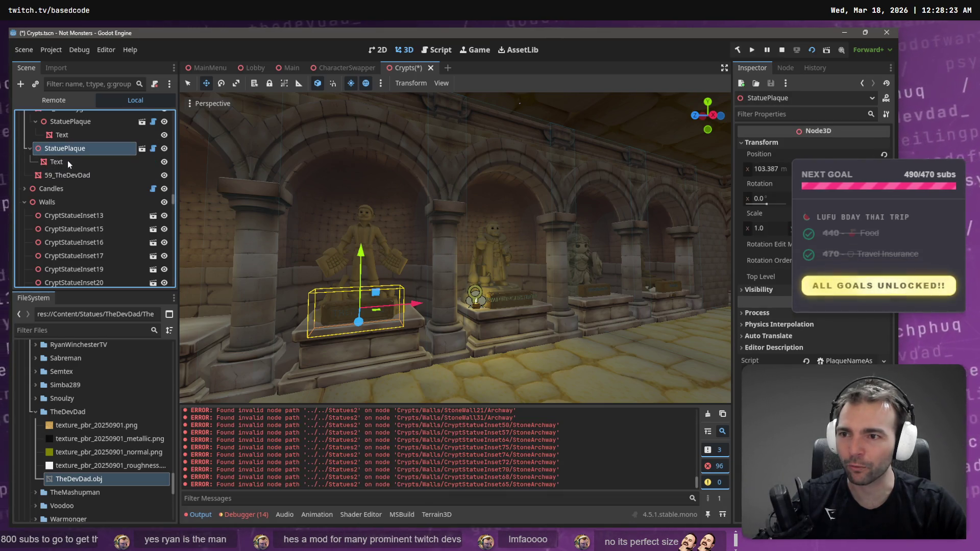
# - Resize the 59_TheDevDad statue, then save and close the Crypts scene
pyautogui.click(73, 176)
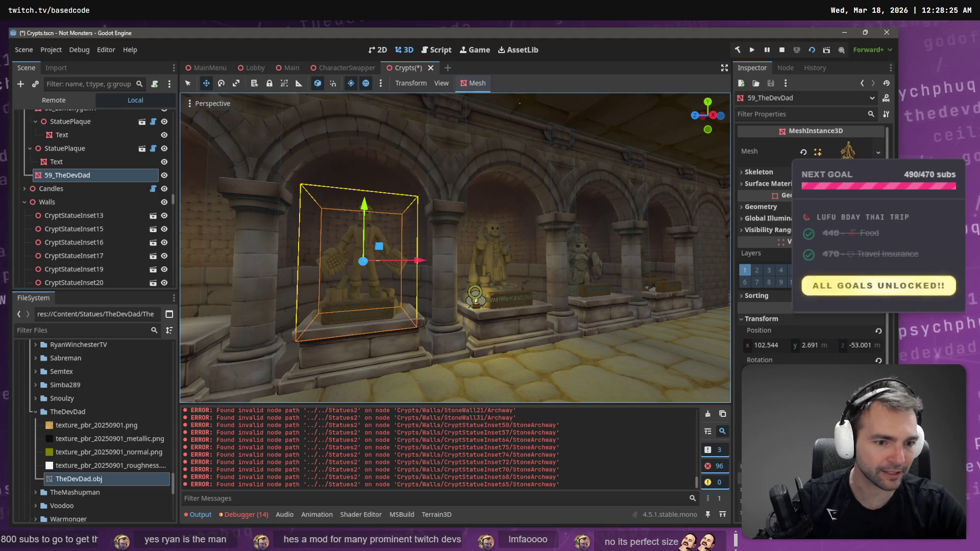
pyautogui.click(832, 514)
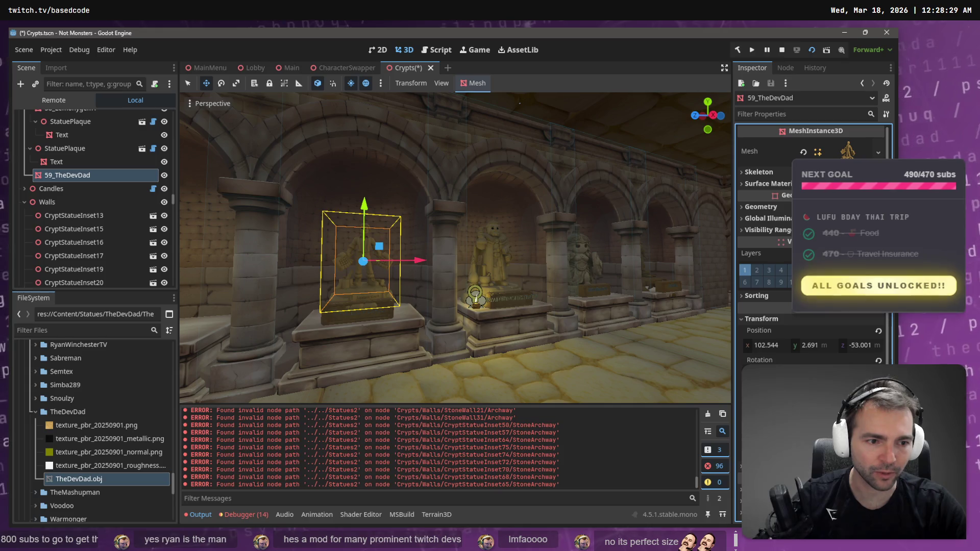
pyautogui.hotkey('ctrl', 's')
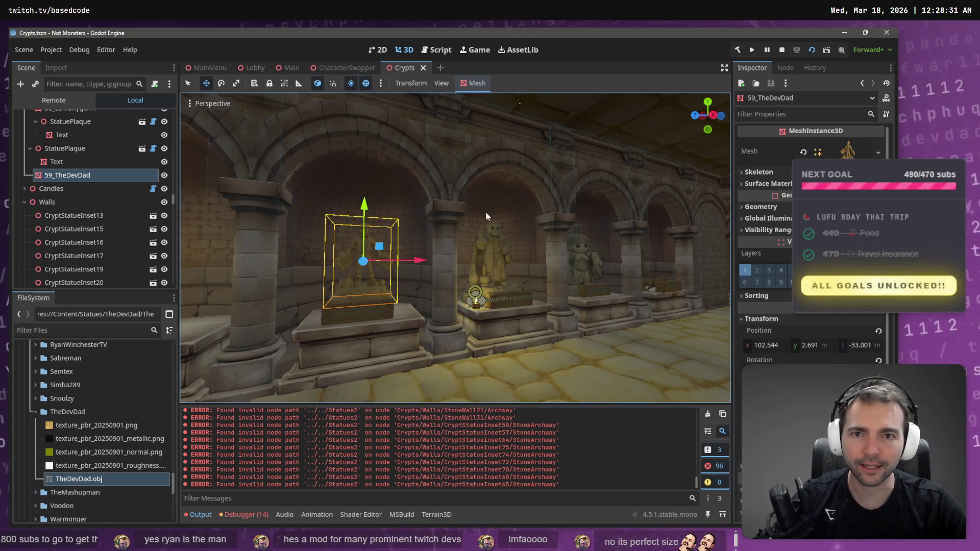
pyautogui.click(423, 68)
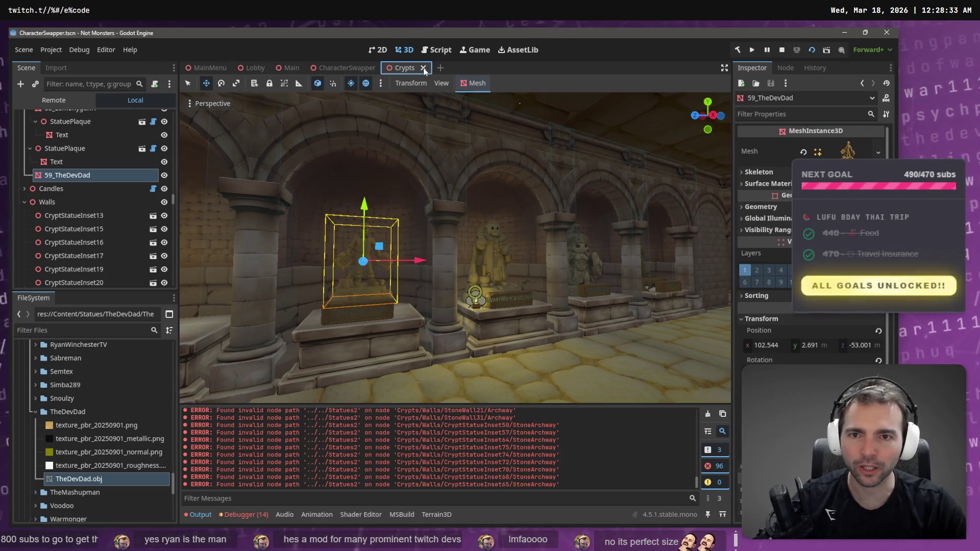
# - Filter the FileSystem for 'Cryp' and reopen Crypts.tscn
pyautogui.click(82, 330)
pyautogui.write('Cruy')
pyautogui.press('BackSpace')
pyautogui.press('BackSpace')
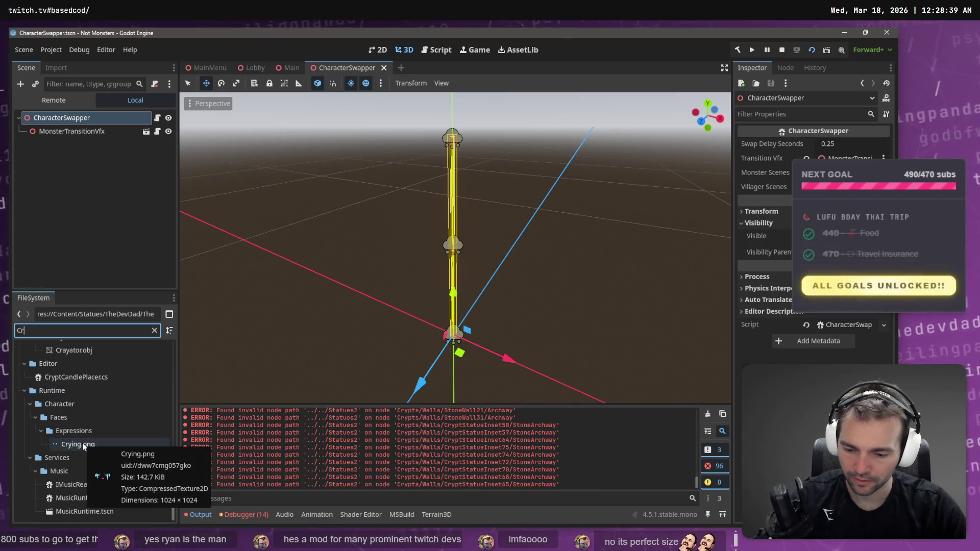
pyautogui.write('yp[')
pyautogui.press('BackSpace')
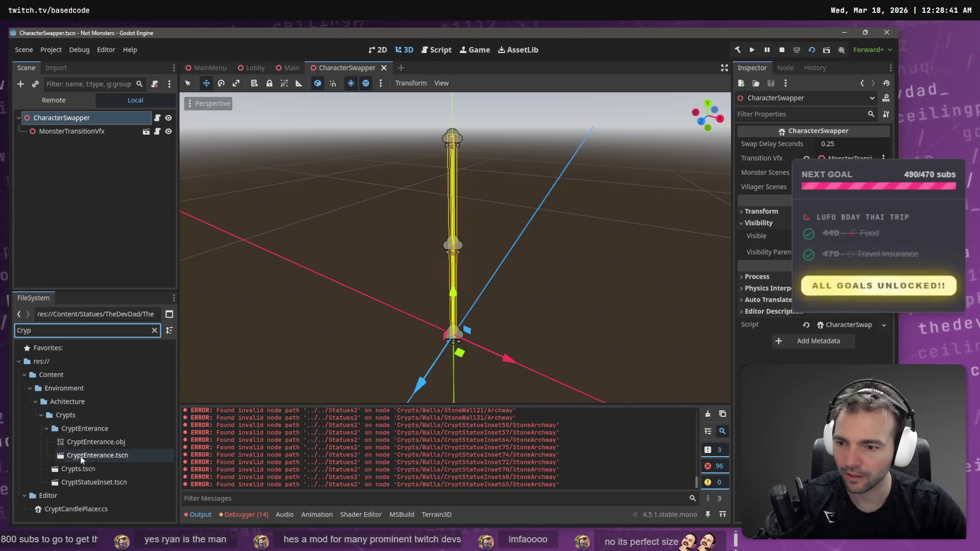
pyautogui.click(76, 469)
pyautogui.doubleClick(76, 469)
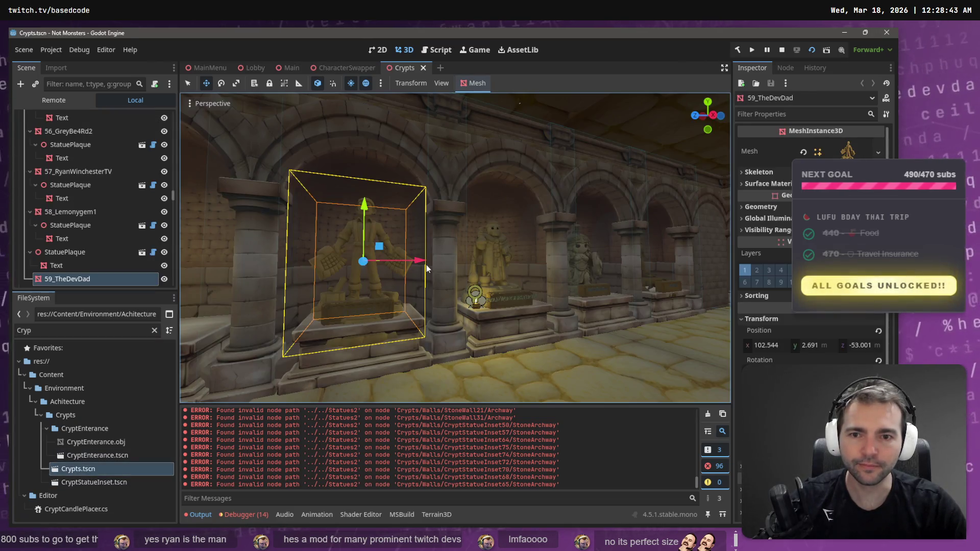
# - Fly past the crypt statues and select the RyanWinchesterTV statue
pyautogui.rightClick(434, 198)
pyautogui.press('w')
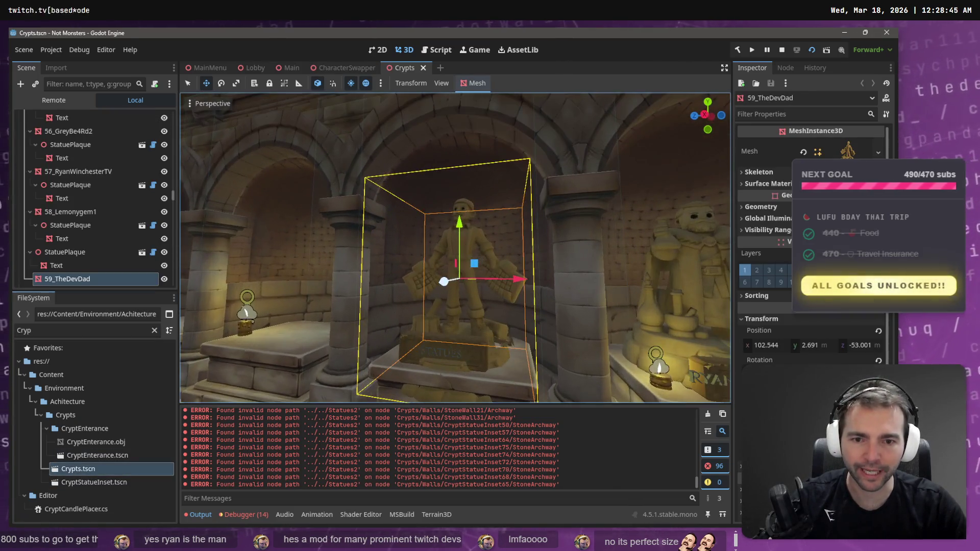
pyautogui.press('f')
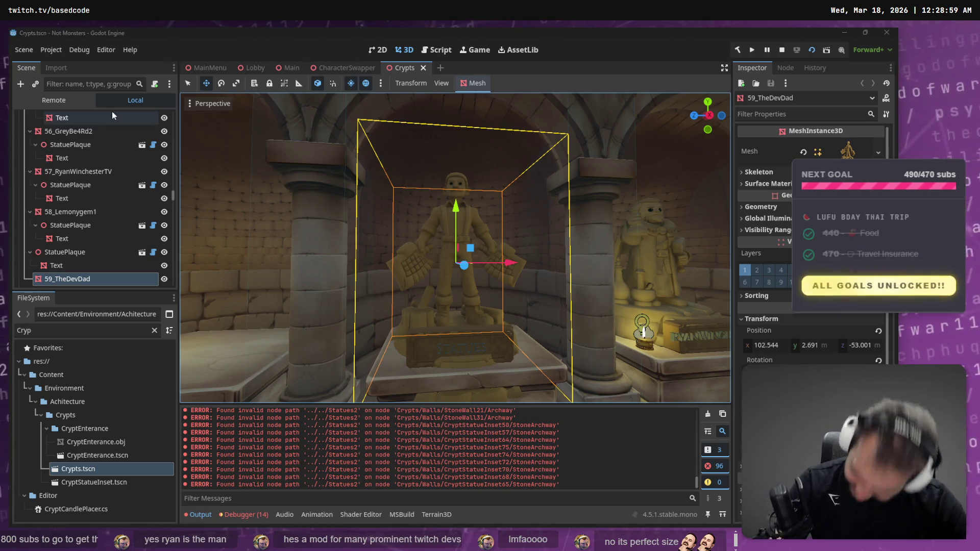
pyautogui.press('d')
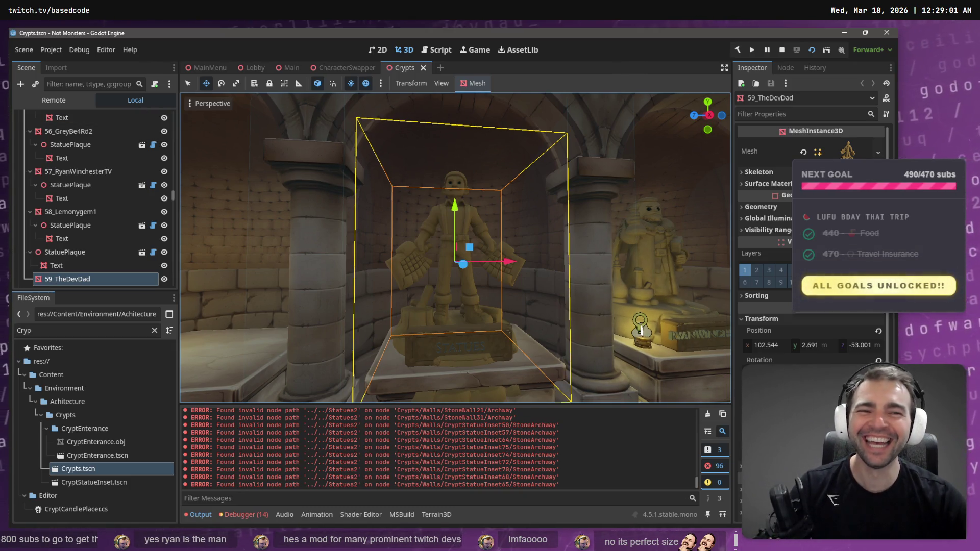
pyautogui.press('a')
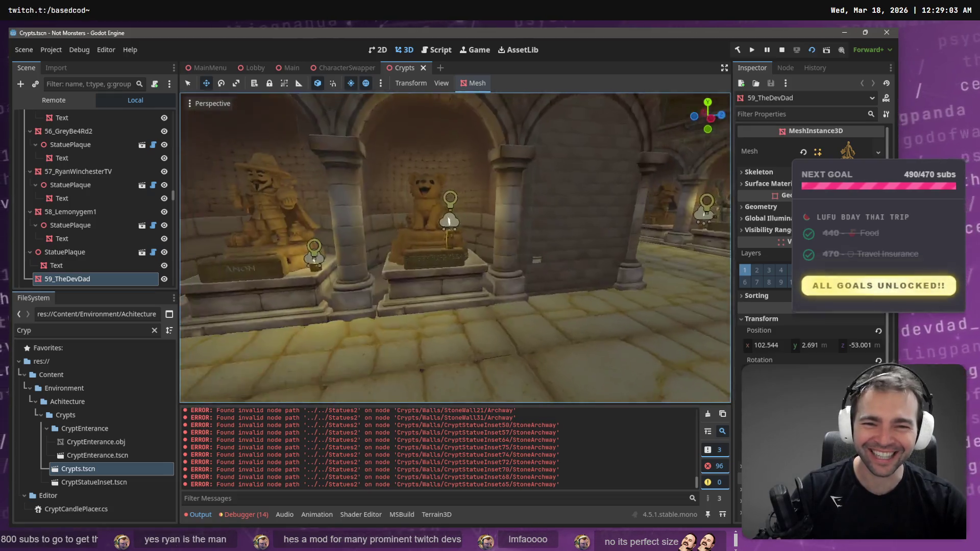
pyautogui.press('d')
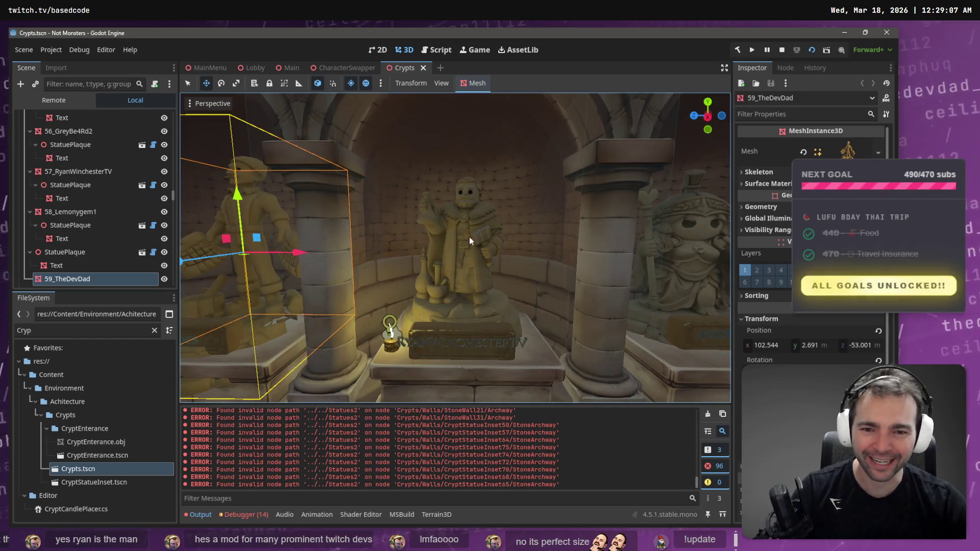
pyautogui.click(445, 250)
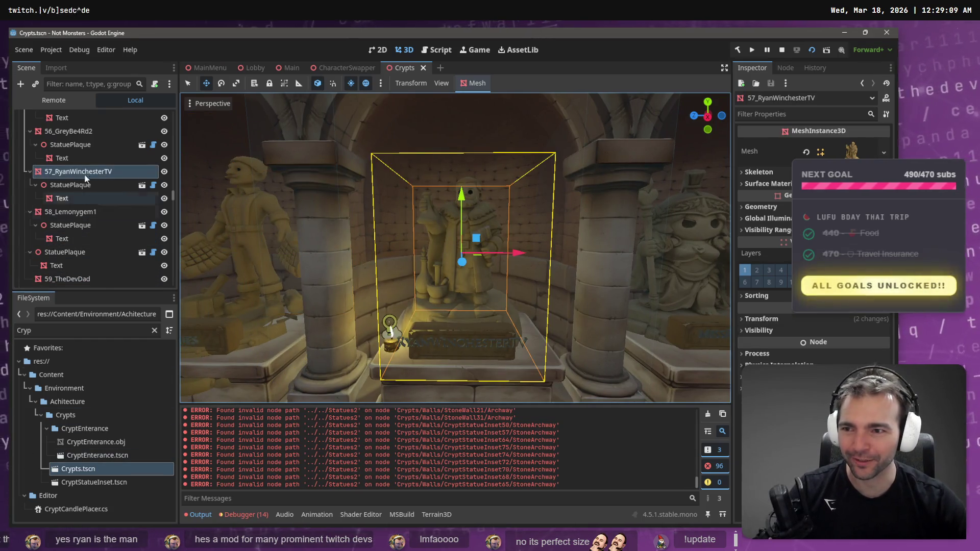
# - Copy the 57_RyanWinchesterTV node name and filter the FileSystem by it
pyautogui.rightClick(60, 173)
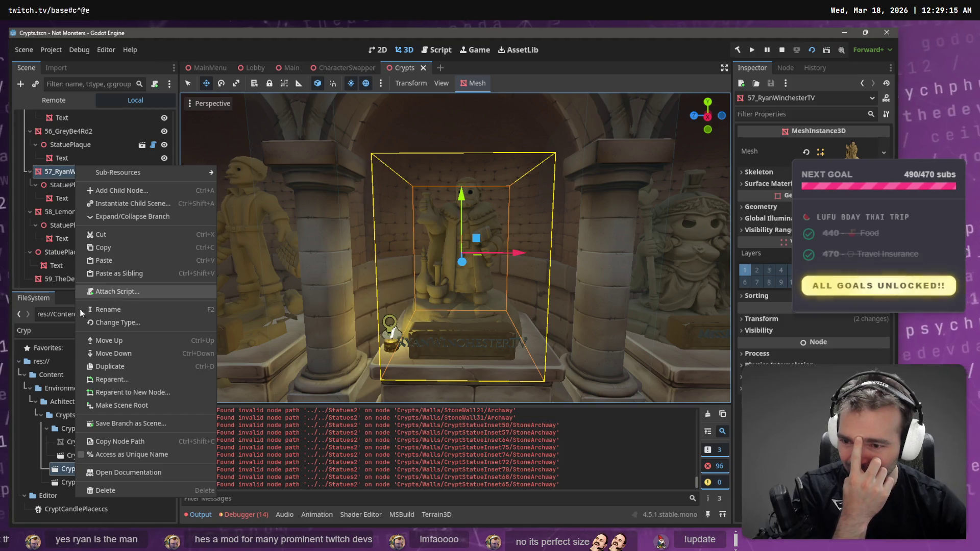
pyautogui.press('F2')
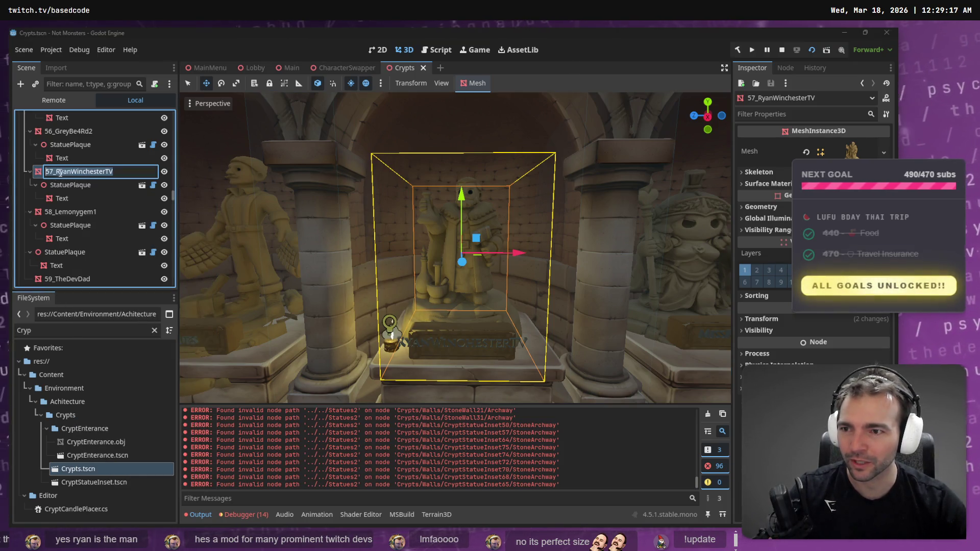
pyautogui.press('End')
pyautogui.press('Return')
pyautogui.doubleClick(84, 330)
pyautogui.write('RyanWinchesterTV')
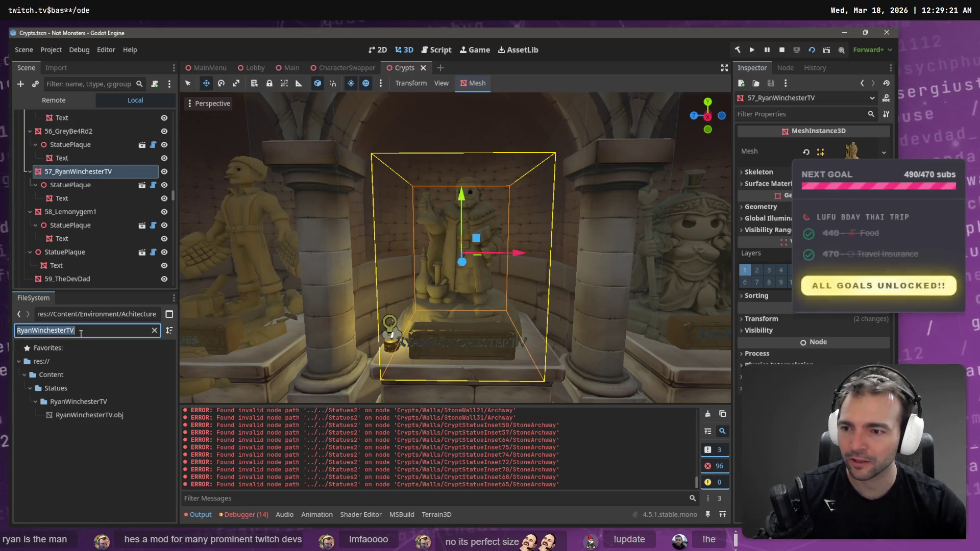
# - Set RyanWinchesterTV.obj Scale Mesh to 1.4 on x, y and z, then reimport
pyautogui.click(101, 417)
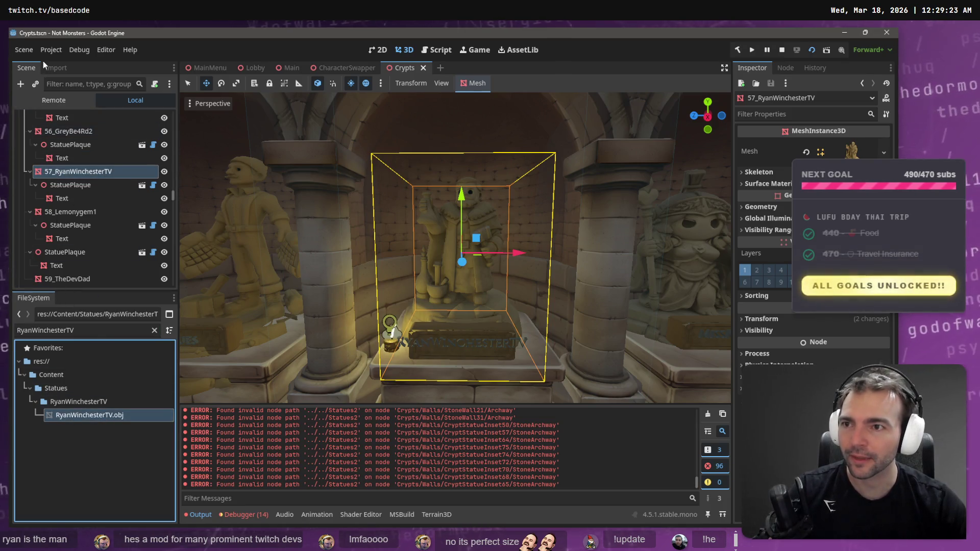
pyautogui.click(55, 67)
pyautogui.click(44, 204)
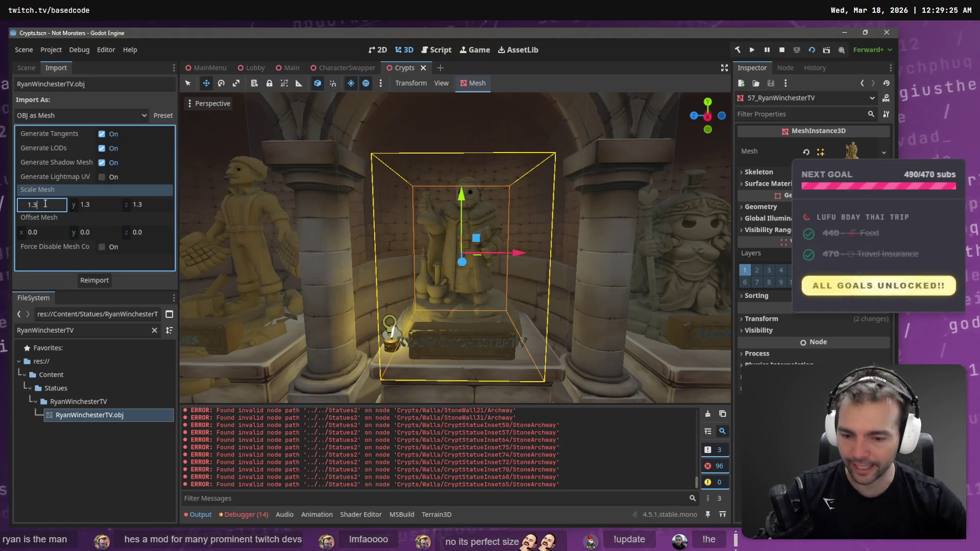
pyautogui.click(45, 204)
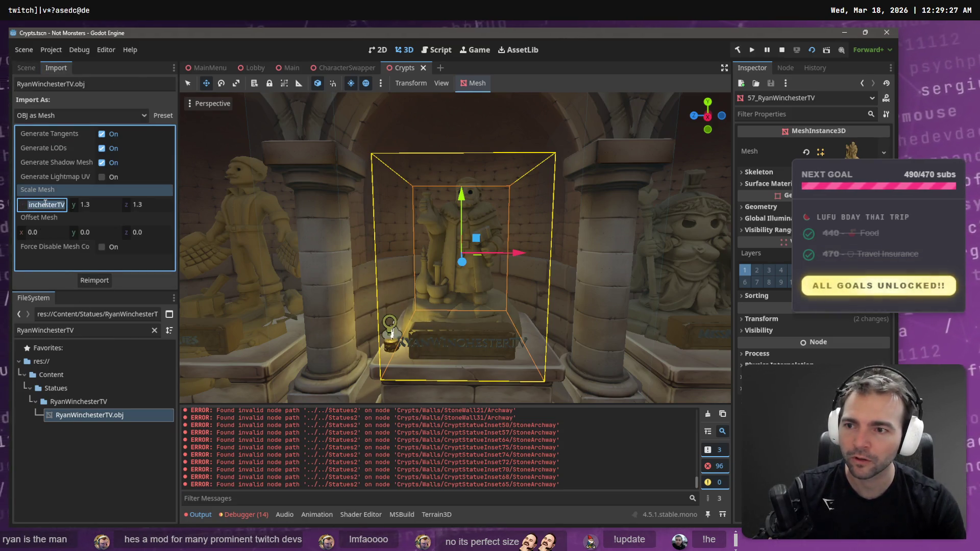
pyautogui.press('Tab')
pyautogui.write('1.4')
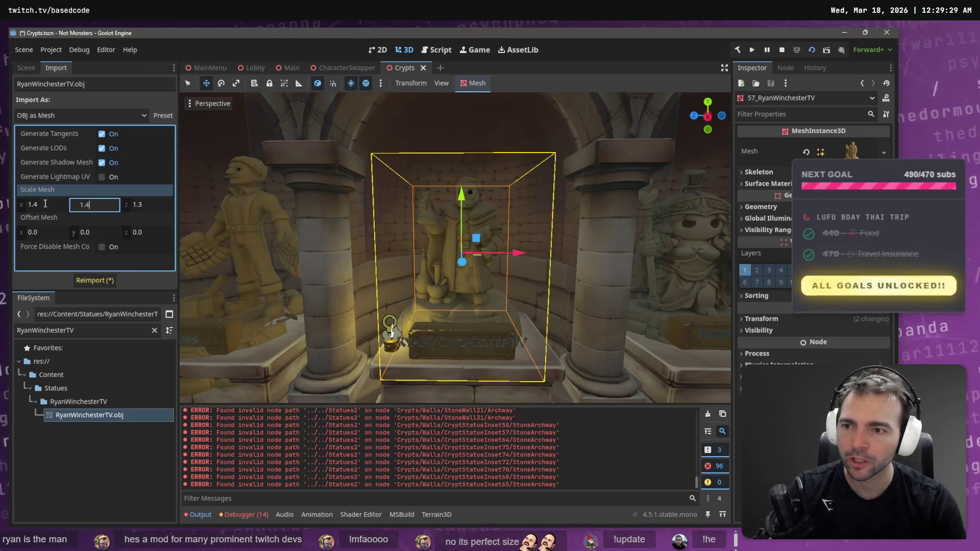
pyautogui.press('Tab')
pyautogui.write('1.4')
pyautogui.click(94, 281)
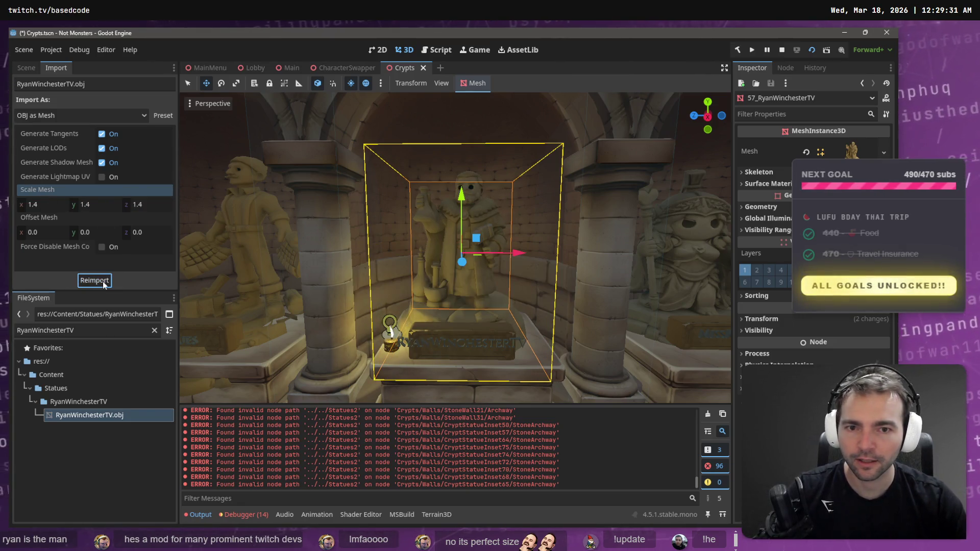
# - Fly the camera back to compare the enlarged statue with its neighbours
pyautogui.scroll(-5, 445, 270)
pyautogui.press('w')
pyautogui.press('a')
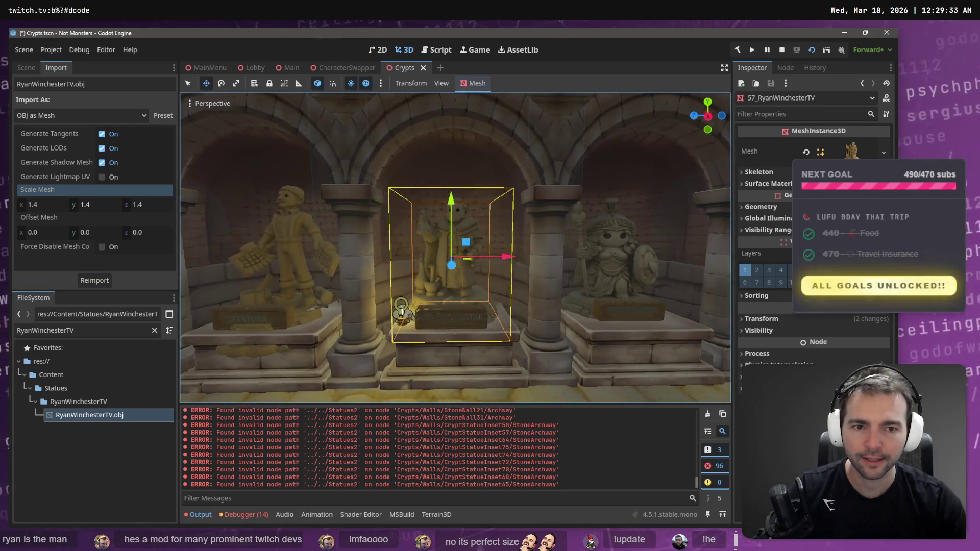
pyautogui.press('s')
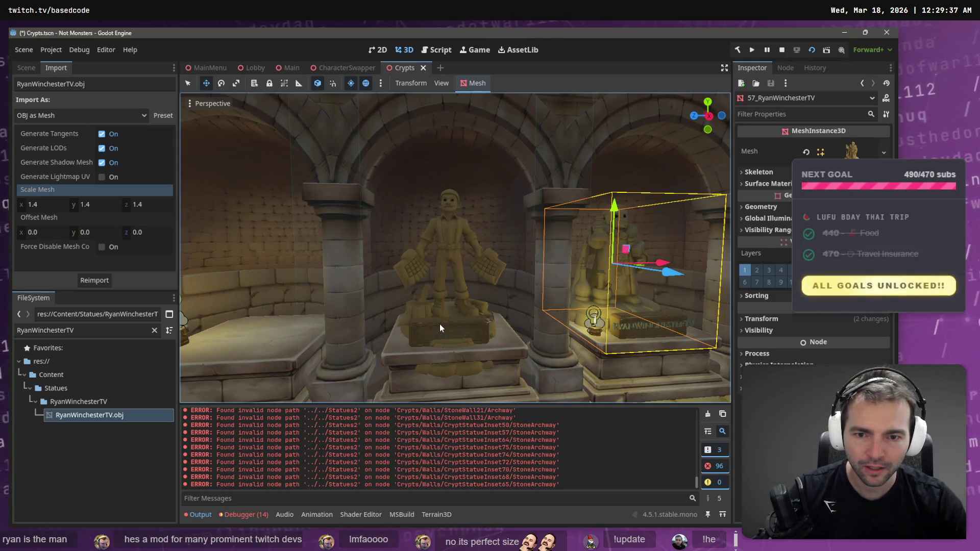
pyautogui.click(440, 326)
pyautogui.click(26, 68)
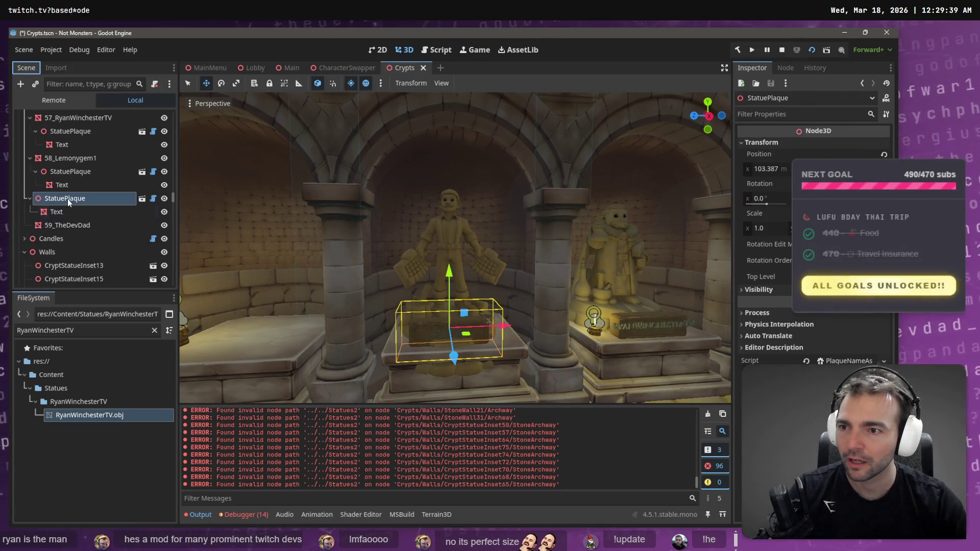
pyautogui.moveTo(60, 198); pyautogui.dragTo(62, 227)
pyautogui.click(69, 225)
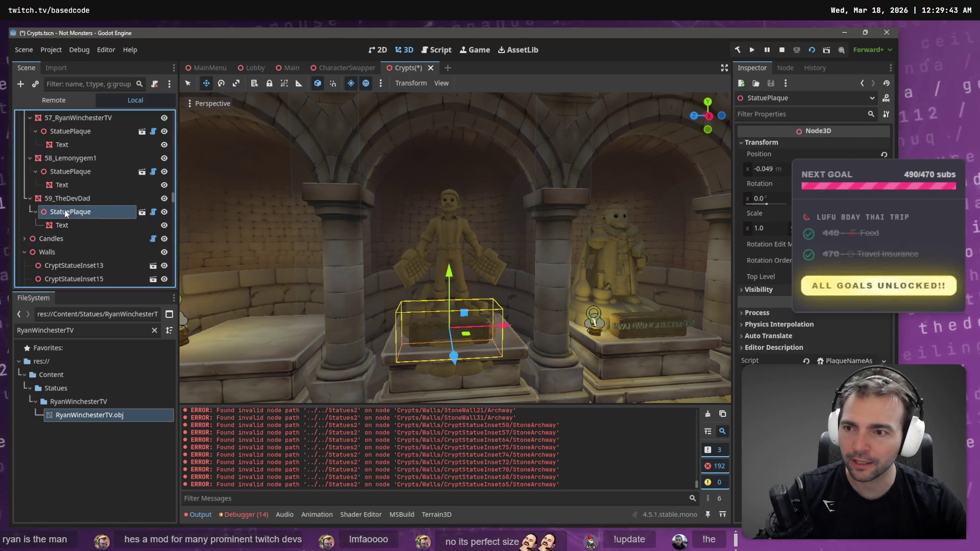
pyautogui.click(73, 200)
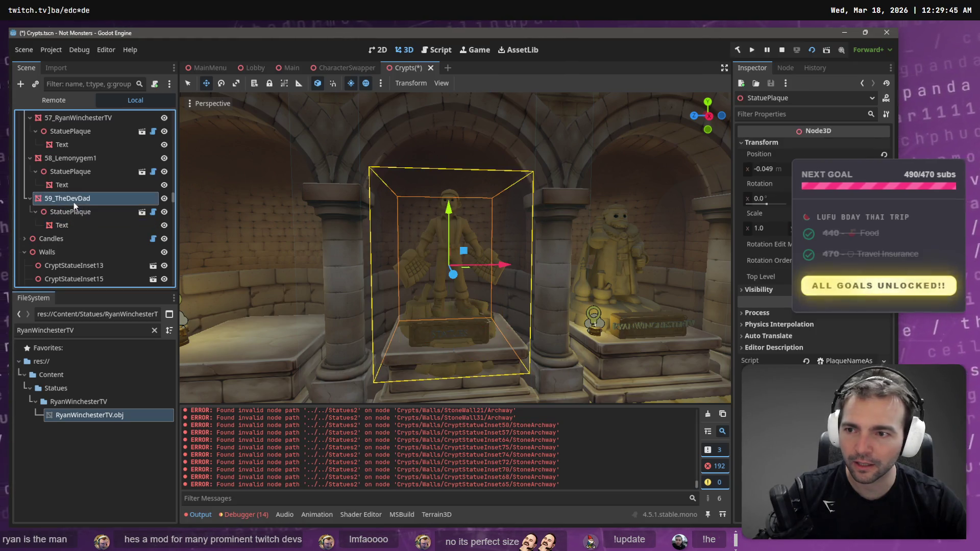
pyautogui.click(64, 213)
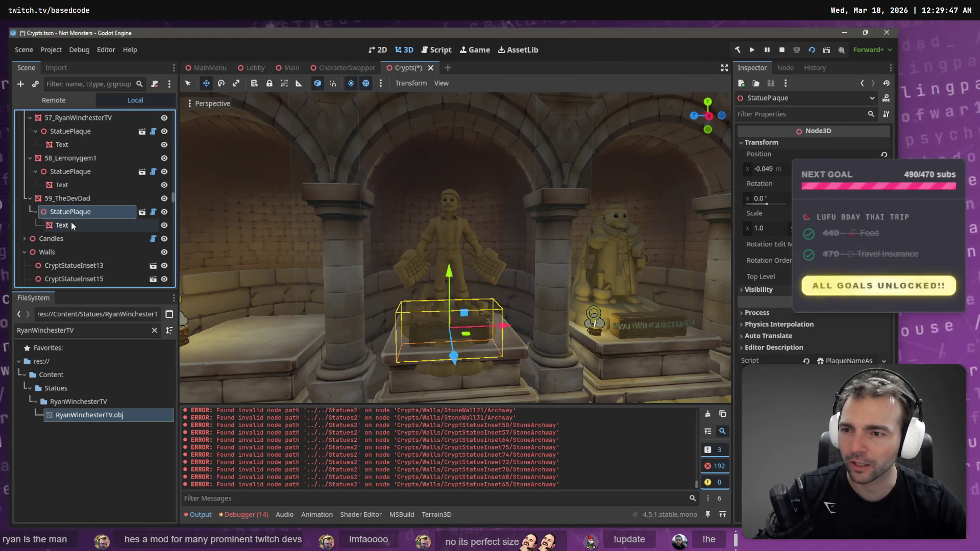
pyautogui.moveTo(72, 210); pyautogui.dragTo(79, 197)
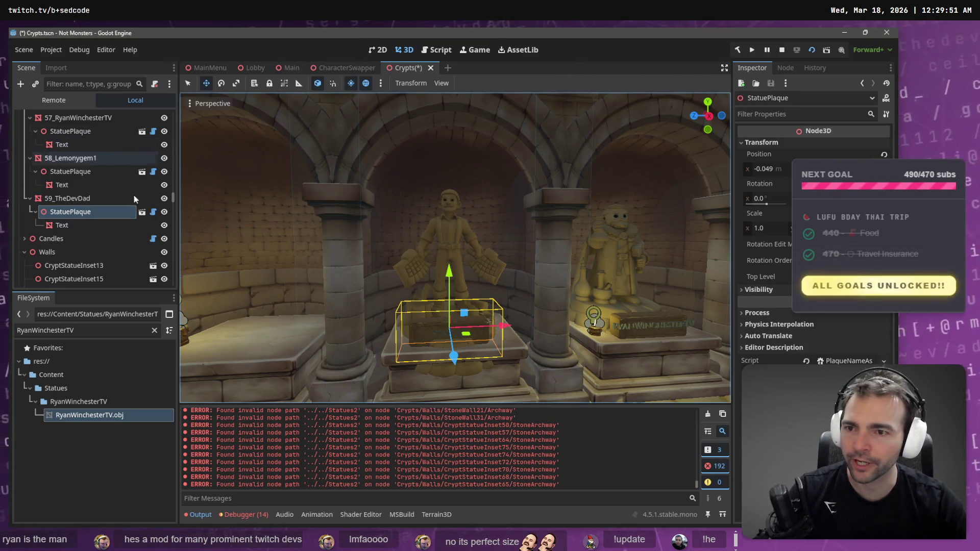
# - Rerun Run Placement on Statues, then drag the plaque back under 59_TheDevDad
pyautogui.click(98, 199)
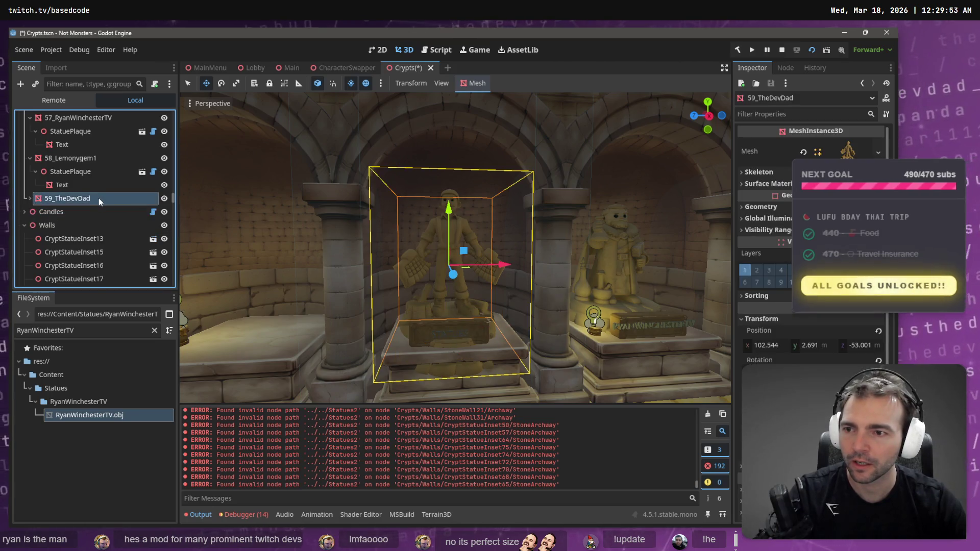
pyautogui.press('Left')
pyautogui.press('Left')
pyautogui.click(821, 145)
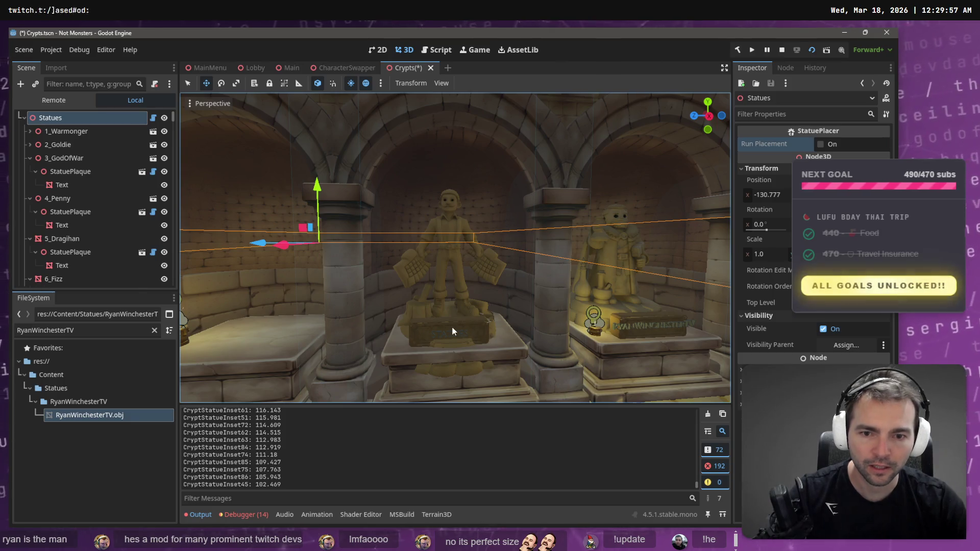
pyautogui.click(481, 336)
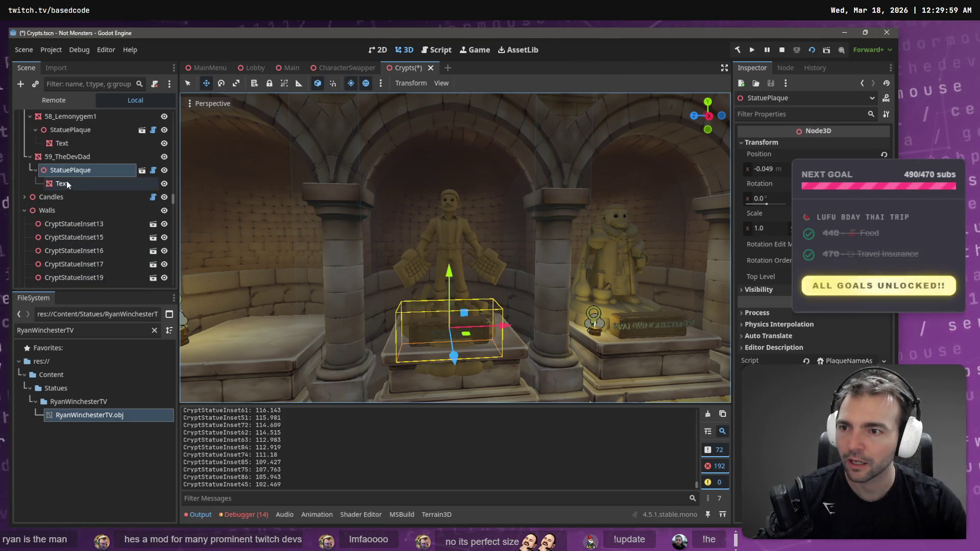
pyautogui.moveTo(76, 174)
pyautogui.mouseDown()
pyautogui.moveTo(78, 129)
pyautogui.moveTo(75, 159)
pyautogui.mouseUp()
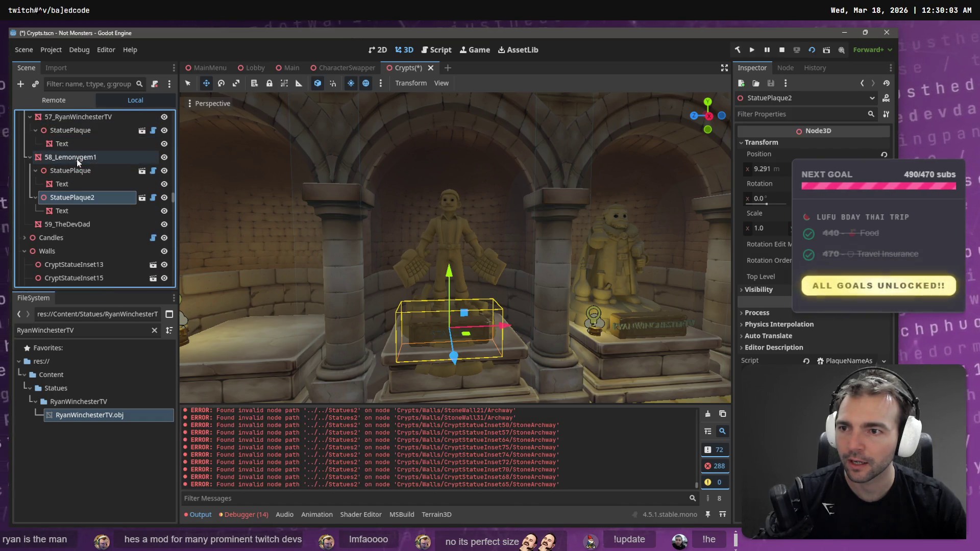
pyautogui.moveTo(76, 198); pyautogui.dragTo(76, 225)
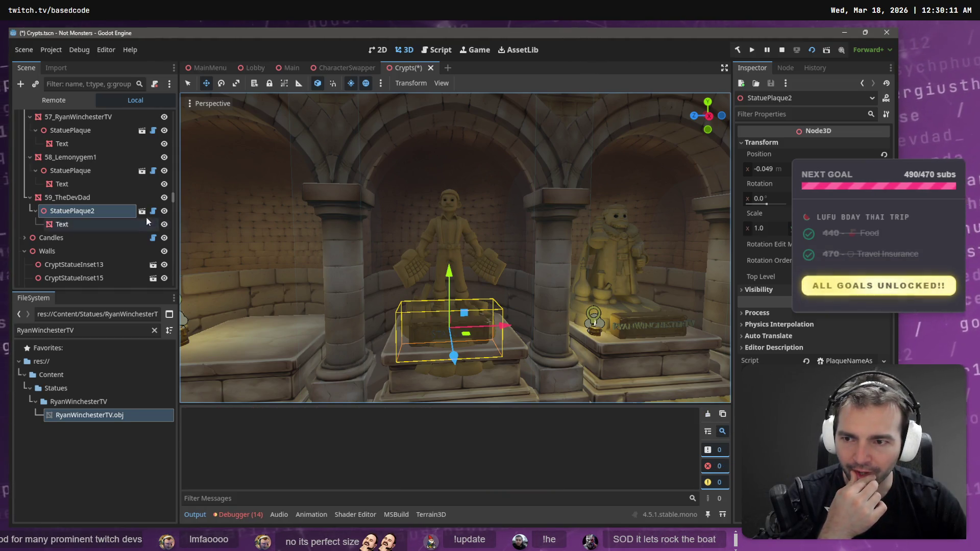
# - Expand the TextMesh of the 57_RyanWinchesterTV plaque Text and frame it in the viewport
pyautogui.click(62, 224)
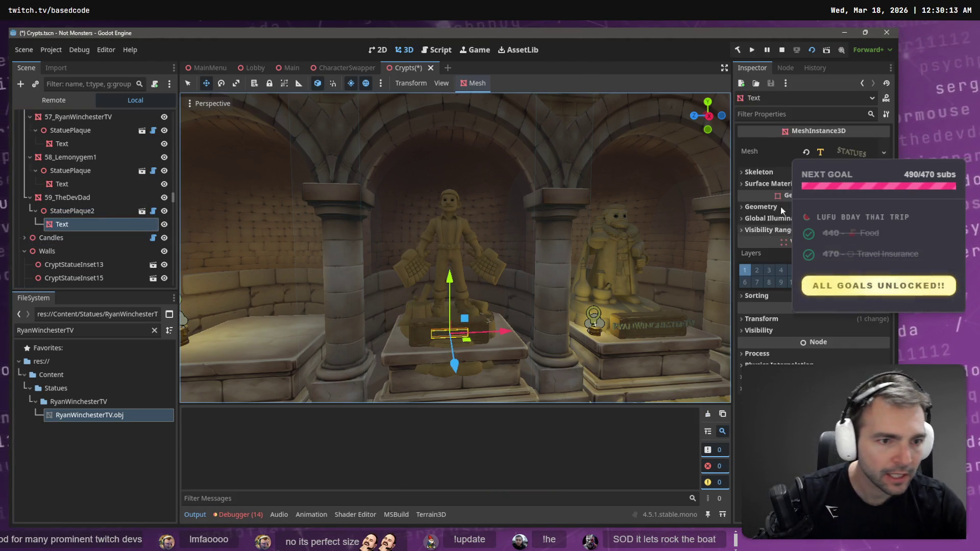
pyautogui.click(847, 152)
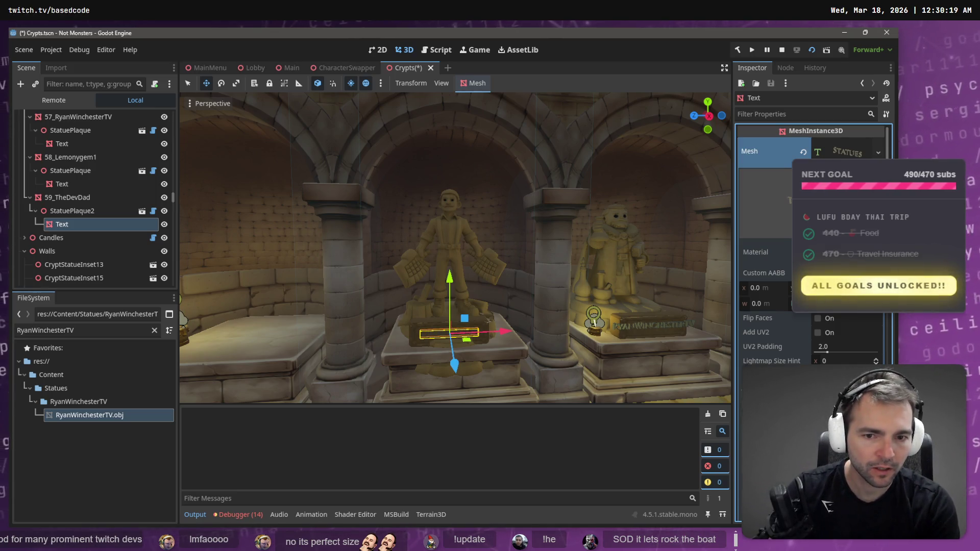
pyautogui.click(65, 181)
pyautogui.click(72, 145)
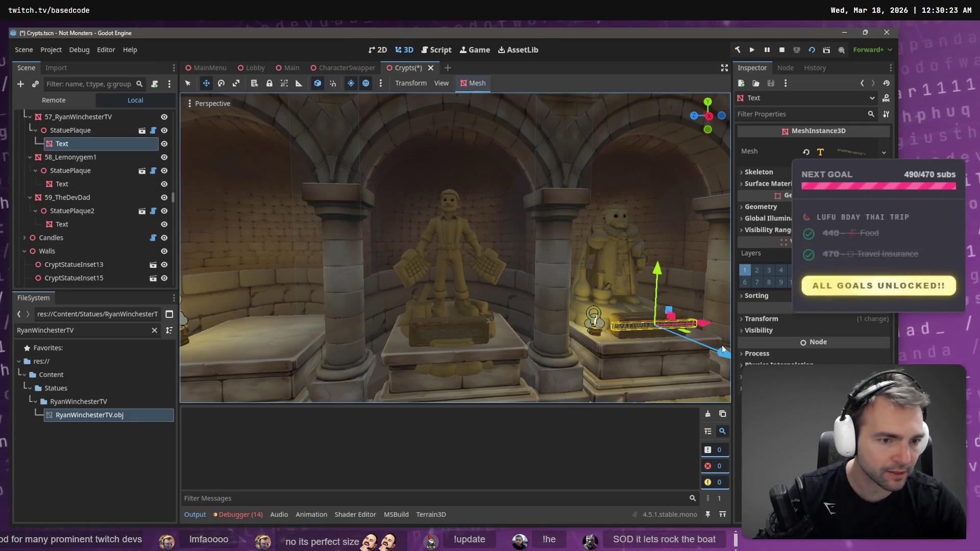
pyautogui.click(884, 153)
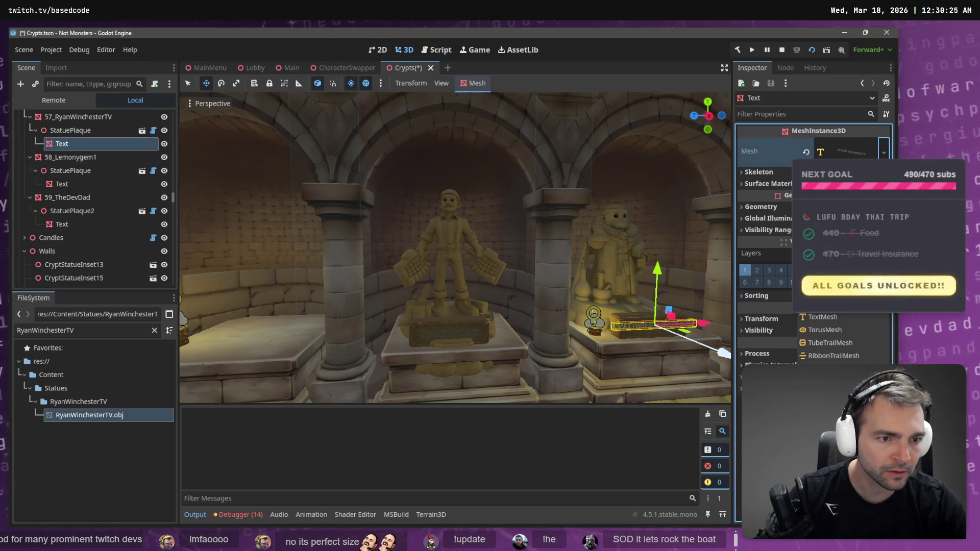
pyautogui.click(842, 152)
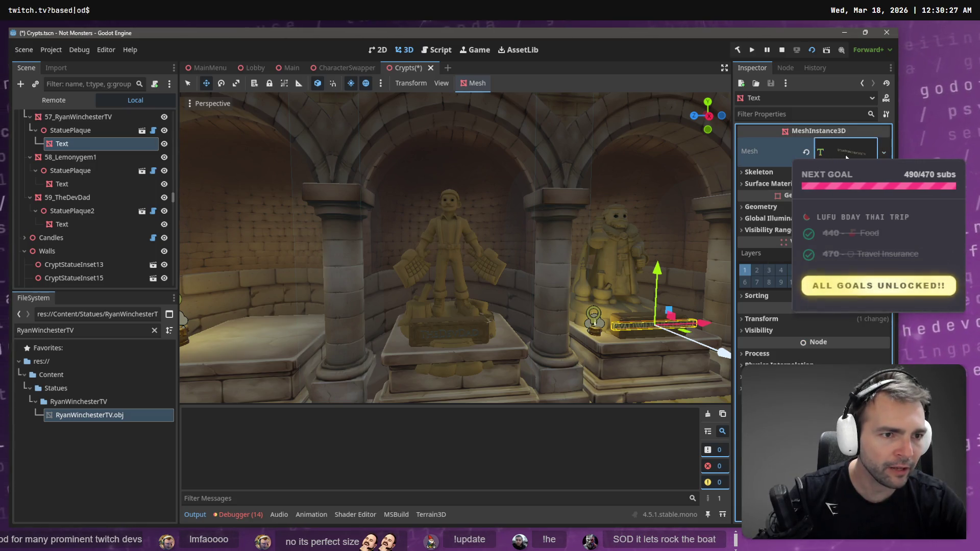
pyautogui.click(842, 152)
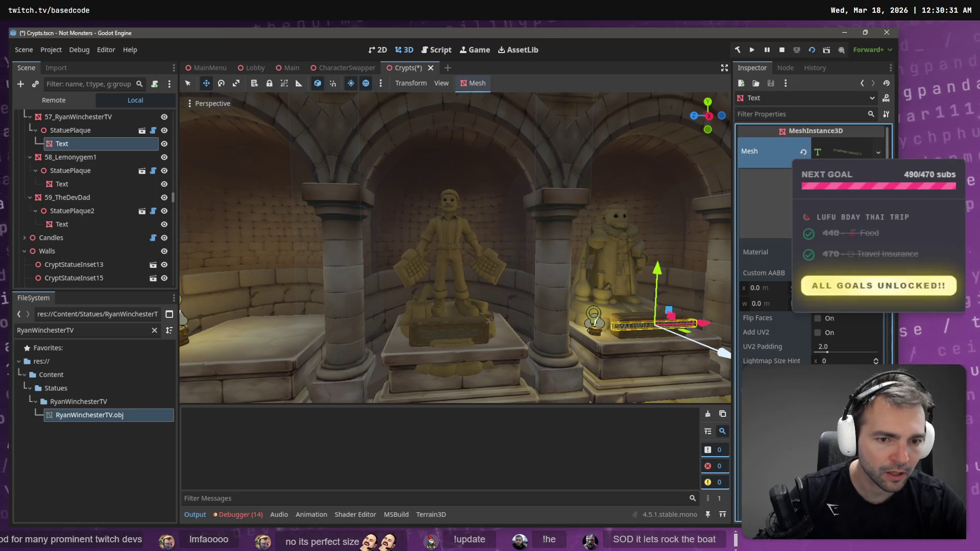
pyautogui.press('f')
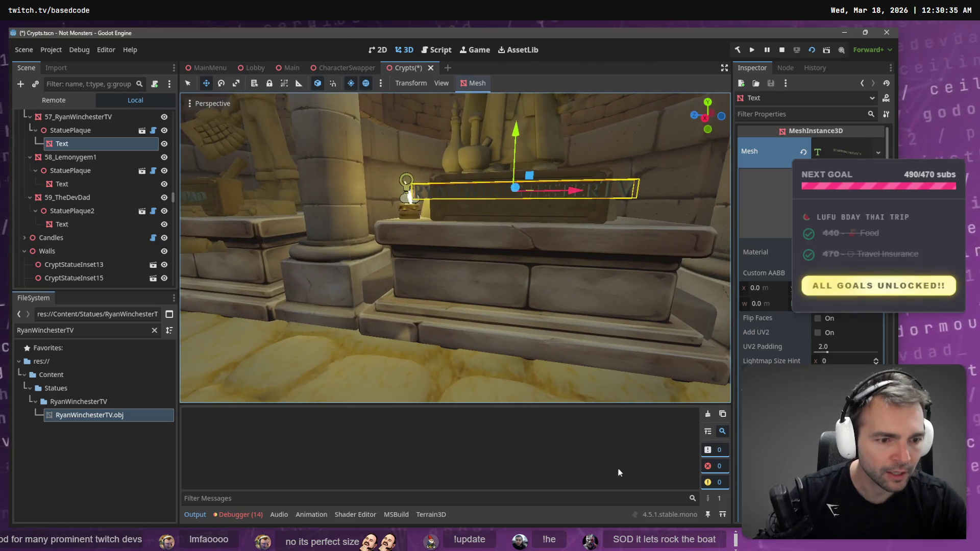
# - Nudge the RyanWinchesterTV plaque text down, save Crypts, and select CryptStatueInset60
pyautogui.scroll(-3, 811, 245)
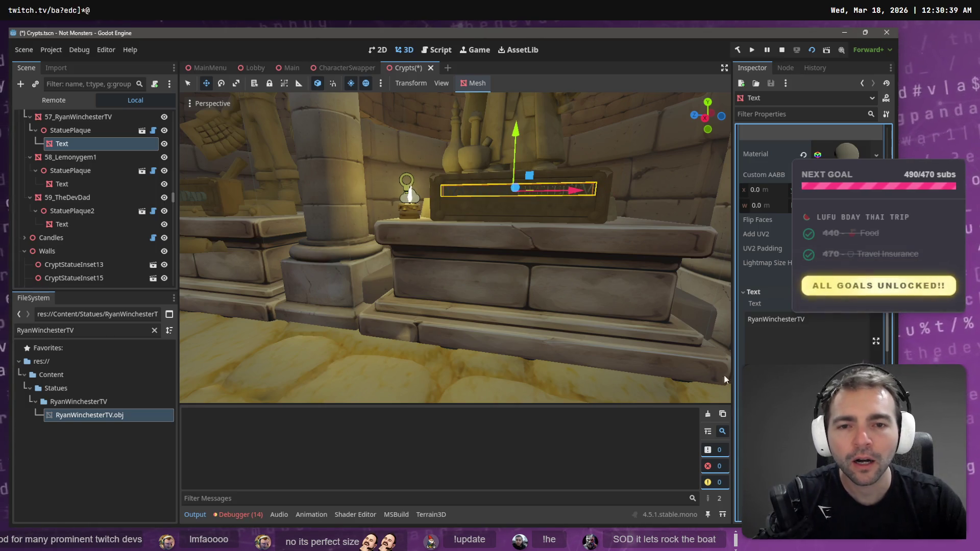
pyautogui.moveTo(516, 130); pyautogui.dragTo(515, 139)
pyautogui.hotkey('ctrl', 's')
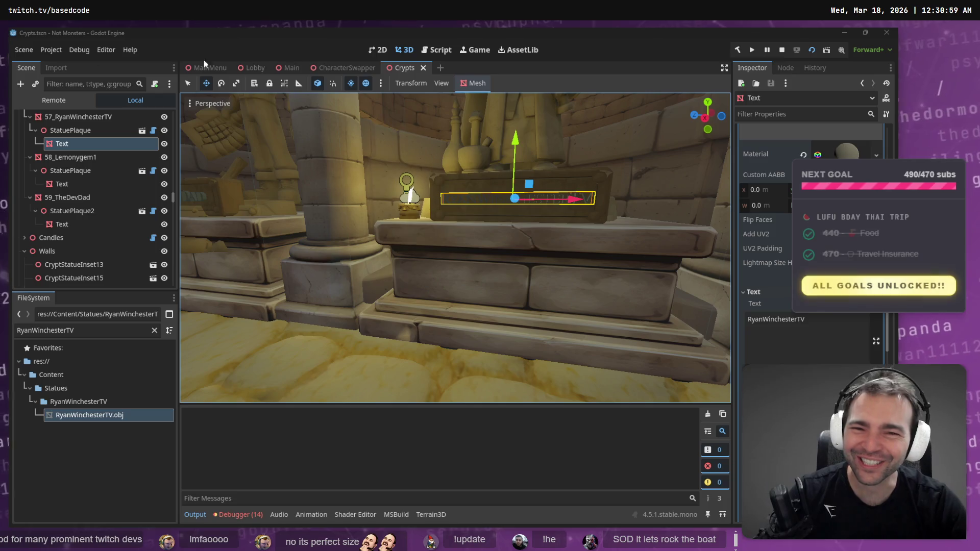
pyautogui.click(394, 155)
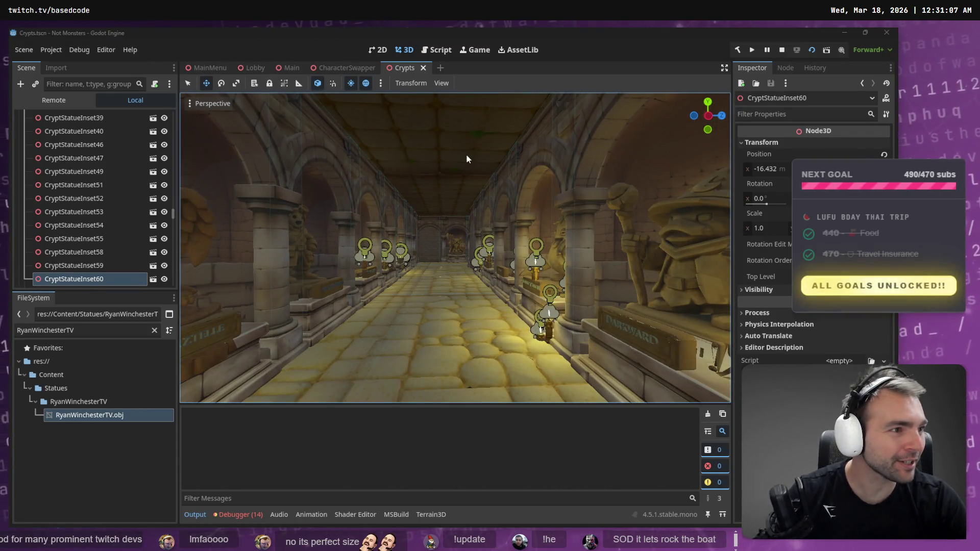
pyautogui.hotkey('alt', 'Tab')
# - Delete the red to-do squares beside statues #59, #55 and #56
pyautogui.click(444, 363)
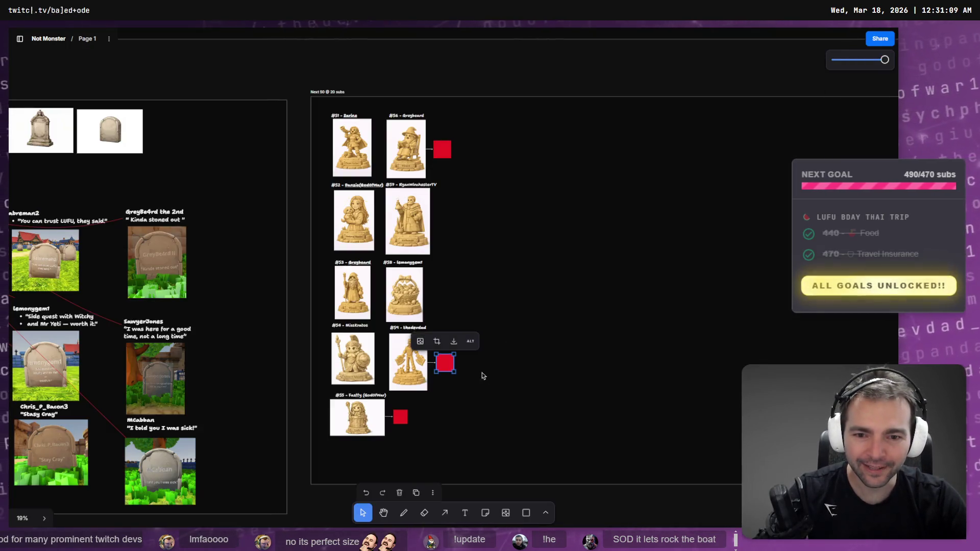
pyautogui.press('Delete')
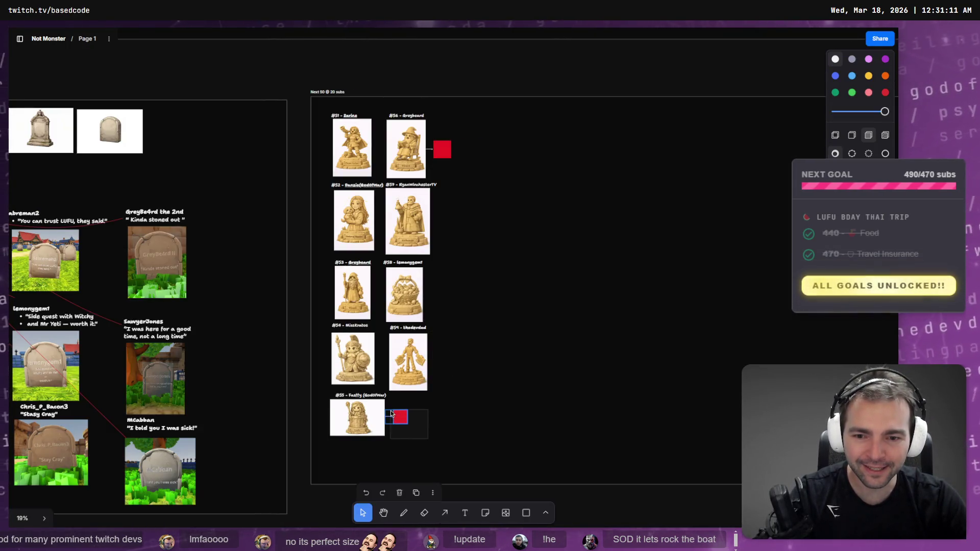
pyautogui.click(400, 416)
pyautogui.press('Delete')
pyautogui.moveTo(471, 131); pyautogui.dragTo(434, 171)
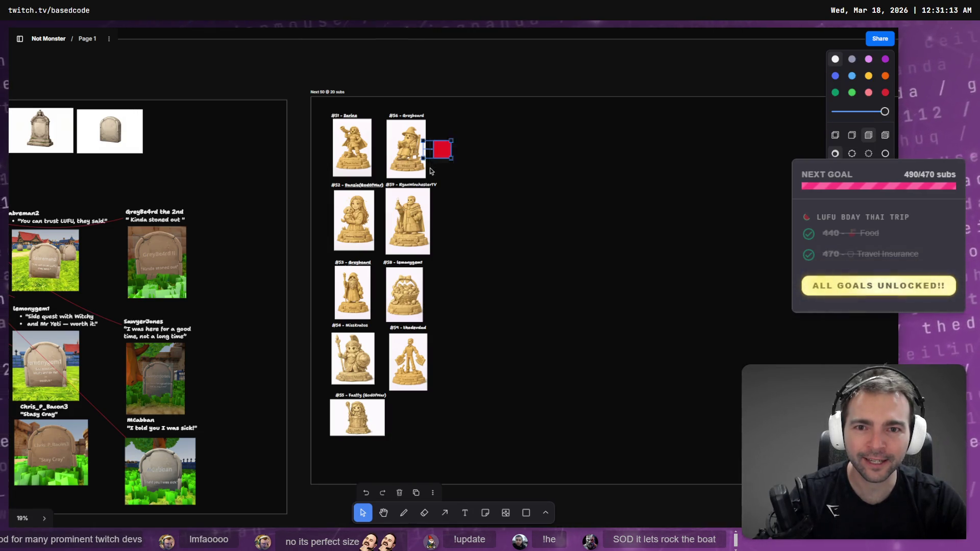
pyautogui.press('Delete')
pyautogui.hotkey('alt', 'Tab')
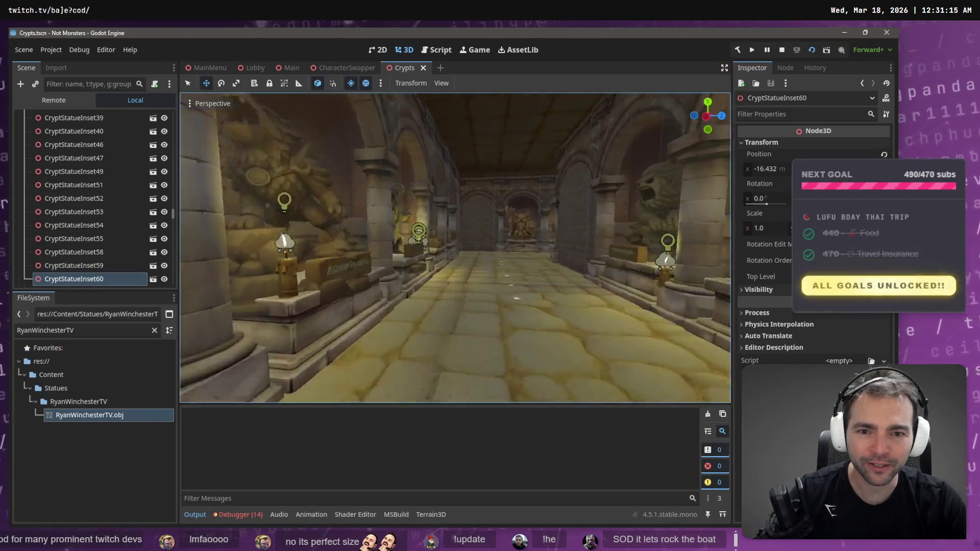
pyautogui.hotkey('alt', 'Tab')
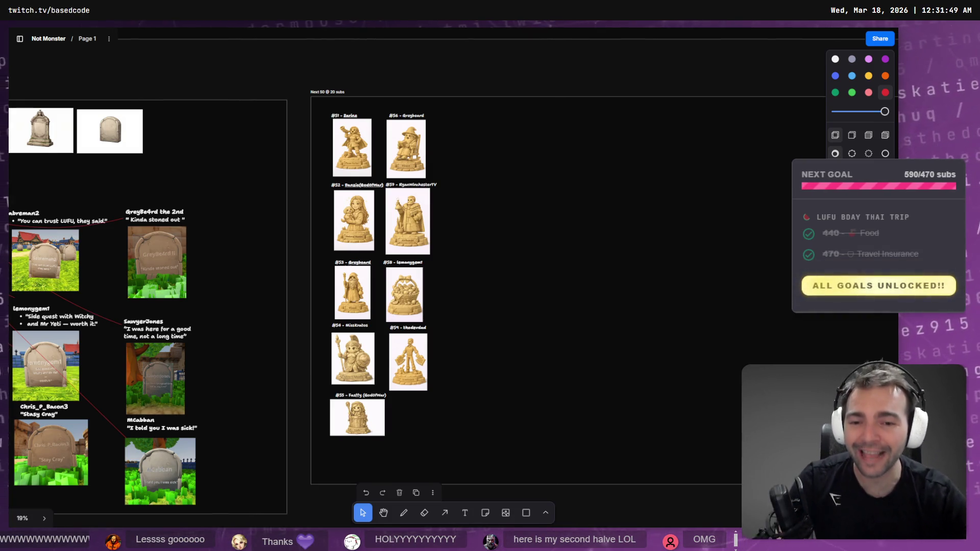
# - Pan to the Monsters board and zoom in on the Barbarian (GodOfWar) image
pyautogui.scroll(10, 287, 302)
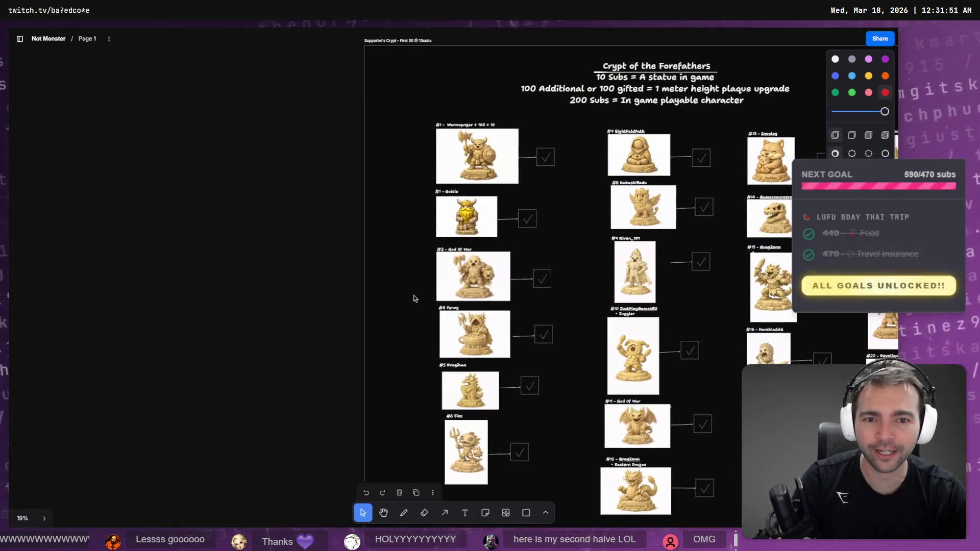
pyautogui.scroll(-5, 411, 295)
pyautogui.hscroll(-5, 474, 240)
pyautogui.scroll(2, 474, 240)
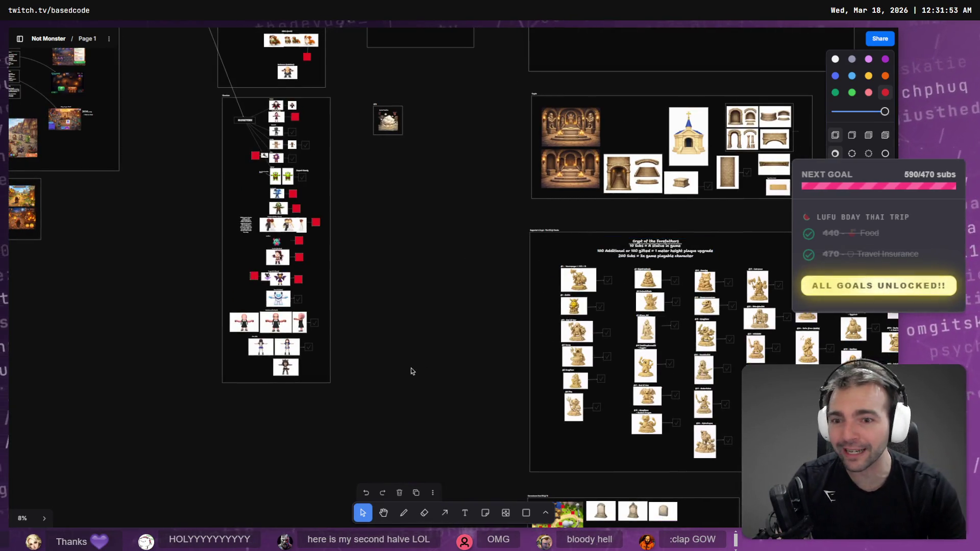
pyautogui.hscroll(-3, 412, 371)
pyautogui.scroll(5, 494, 201)
pyautogui.scroll(5, 461, 262)
pyautogui.click(462, 292)
pyautogui.scroll(10, 463, 292)
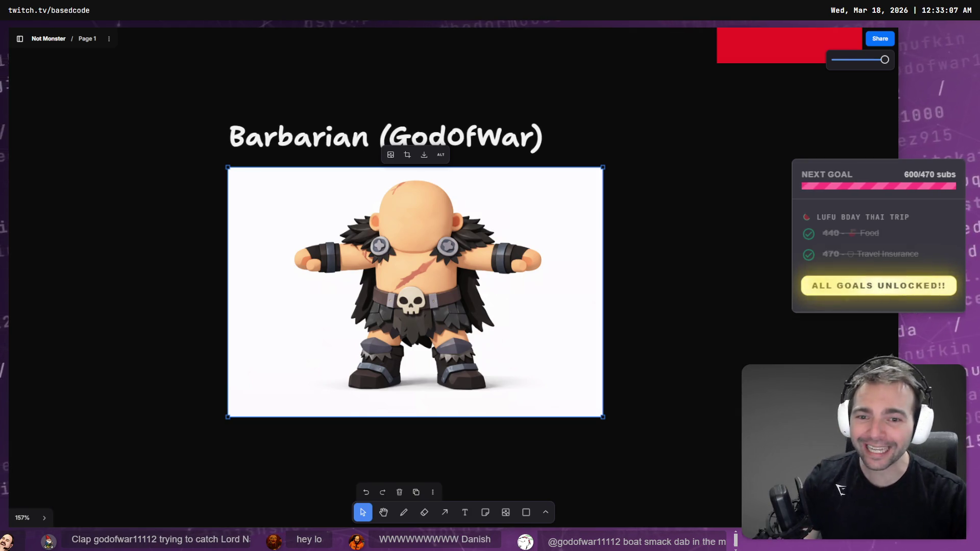
# - Copy the GreyBe4rd caption to the right and replace its name with the new viewer's name
pyautogui.scroll(-10, 650, 258)
pyautogui.scroll(-6, 693, 364)
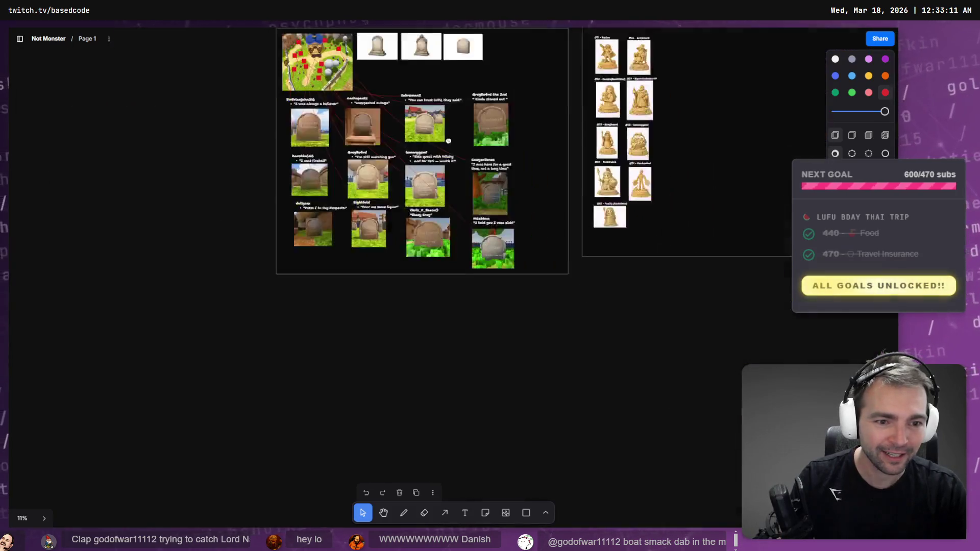
pyautogui.scroll(8, 458, 151)
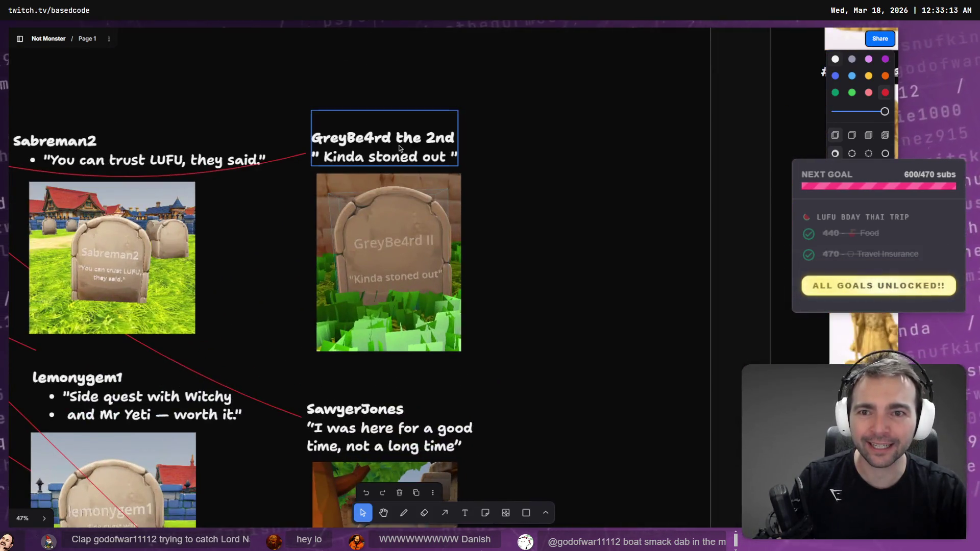
pyautogui.keyDown('alt'); pyautogui.moveTo(400, 148); pyautogui.dragTo(581, 144); pyautogui.keyUp('alt')
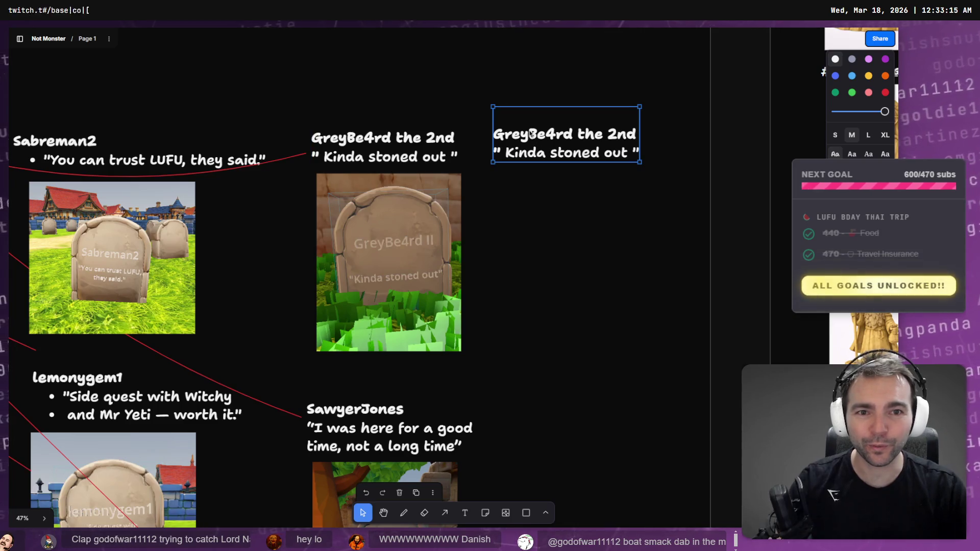
pyautogui.doubleClick(544, 136)
pyautogui.tripleClick(631, 134)
pyautogui.write('Da" Kinda stoned out')
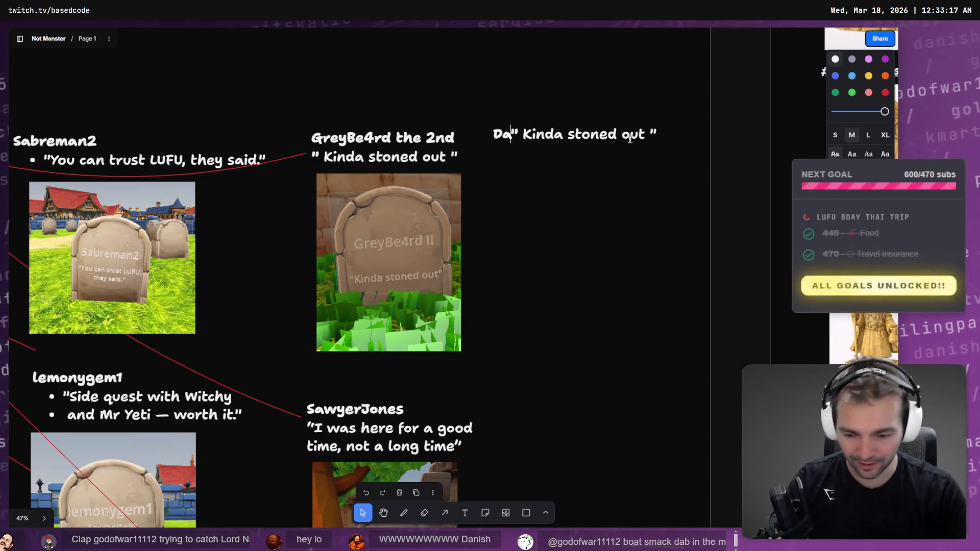
pyautogui.press('BackSpace')
pyautogui.press('BackSpace')
pyautogui.write('Danish')
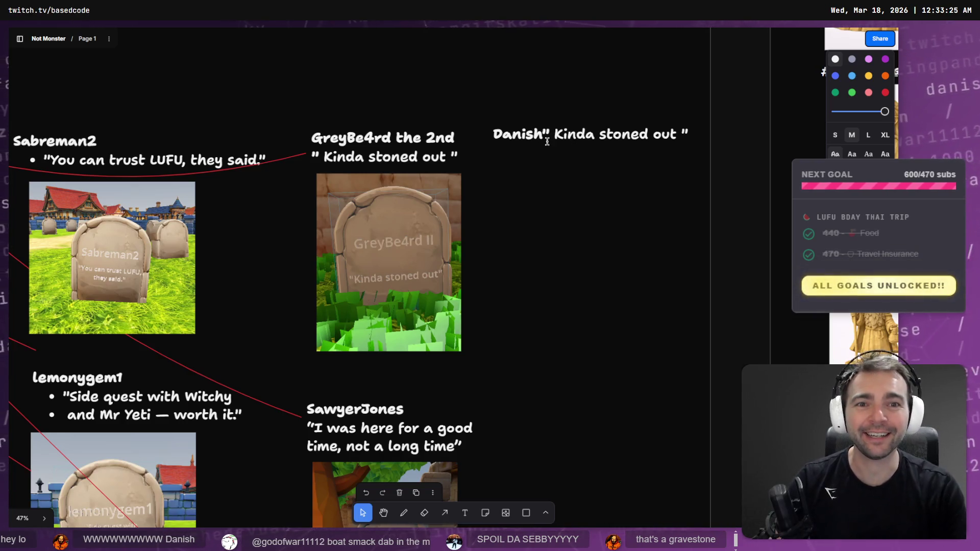
# - Put the viewer's capitalized full username on its own line above the quote, then nudge the note up-right
pyautogui.press('Return')
pyautogui.hotkey('shift', 'End')
pyautogui.hotkey('ctrl', 'v')
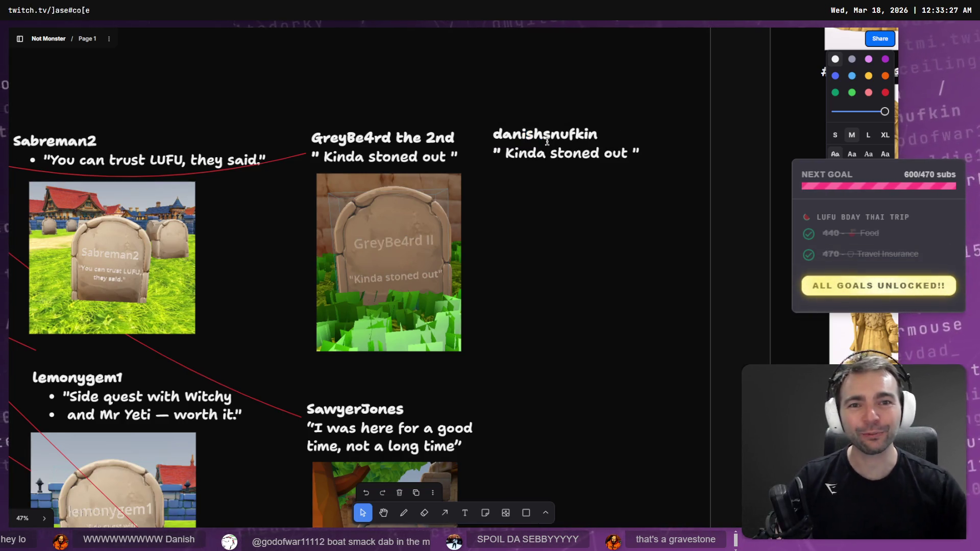
pyautogui.press('Delete')
pyautogui.write('D')
pyautogui.press('Escape')
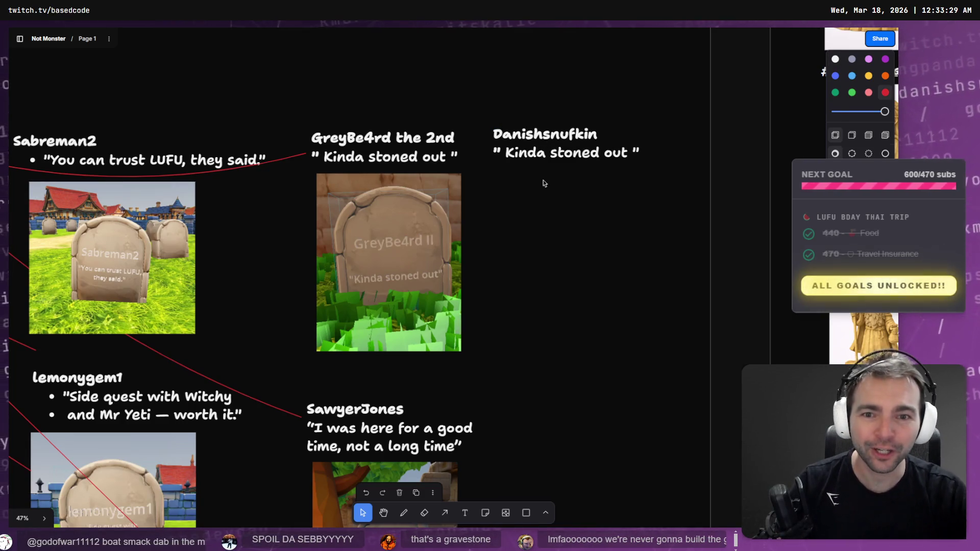
pyautogui.moveTo(580, 150); pyautogui.dragTo(588, 139)
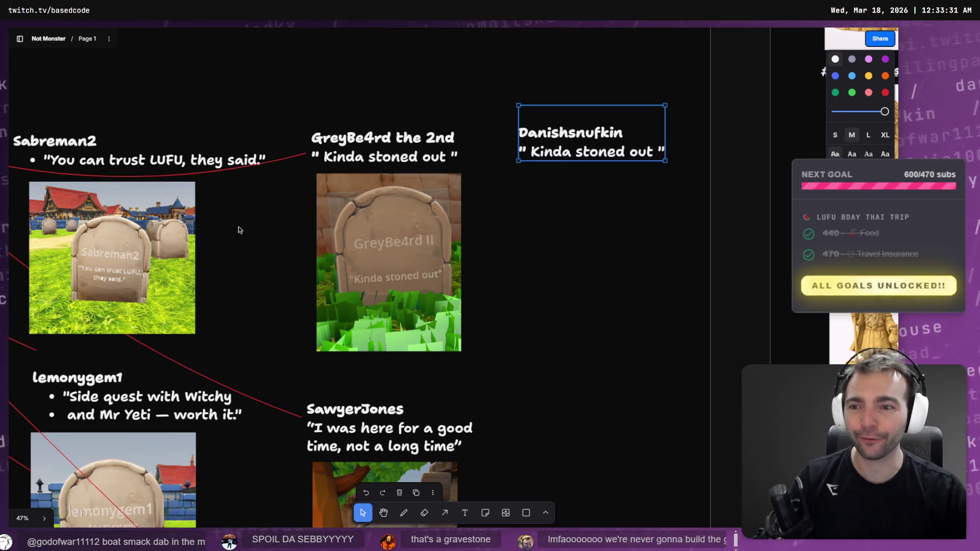
pyautogui.click(149, 273)
pyautogui.scroll(-5, 793, 408)
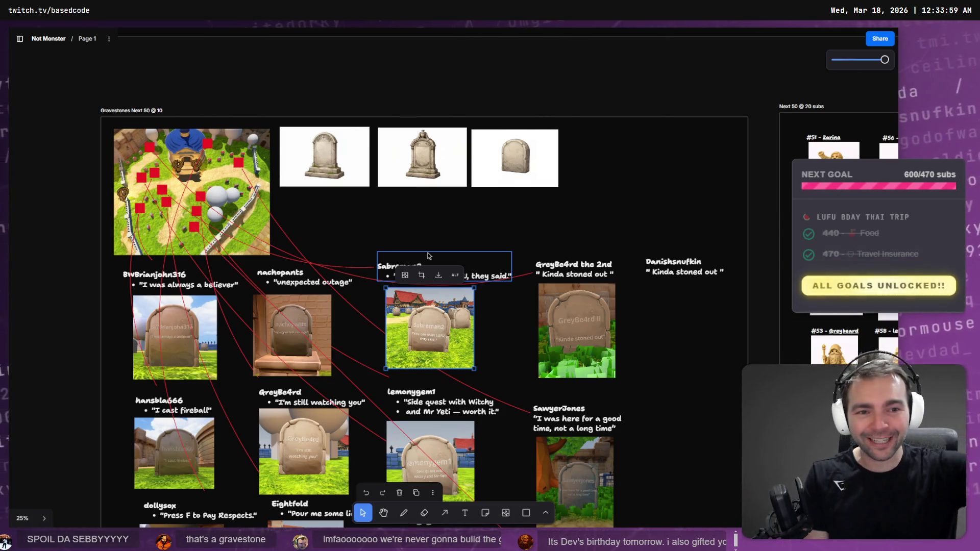
# - Delete 'Kinda stoned out' from the new note, leaving empty quotes under the username
pyautogui.click(665, 202)
pyautogui.click(657, 273)
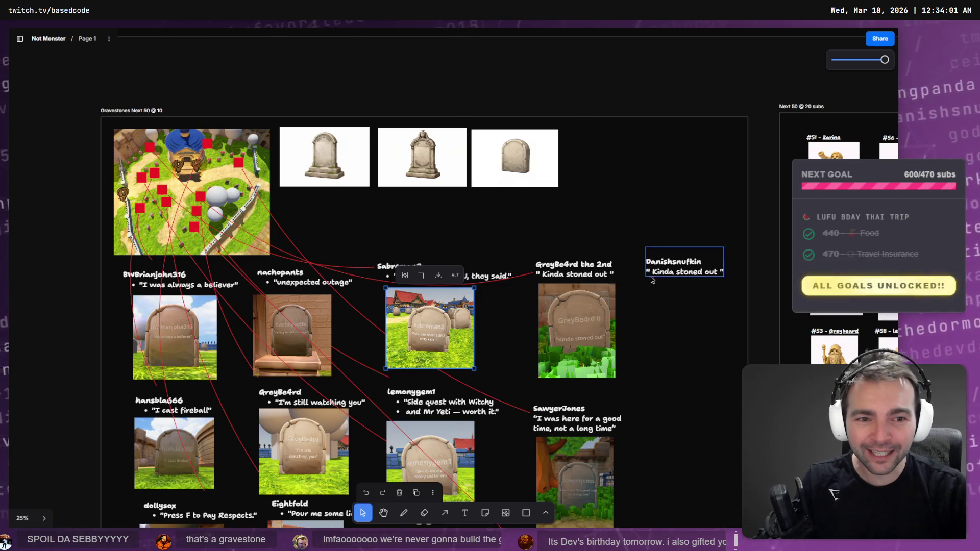
pyautogui.doubleClick(657, 273)
pyautogui.moveTo(653, 272); pyautogui.dragTo(723, 272)
pyautogui.press('BackSpace')
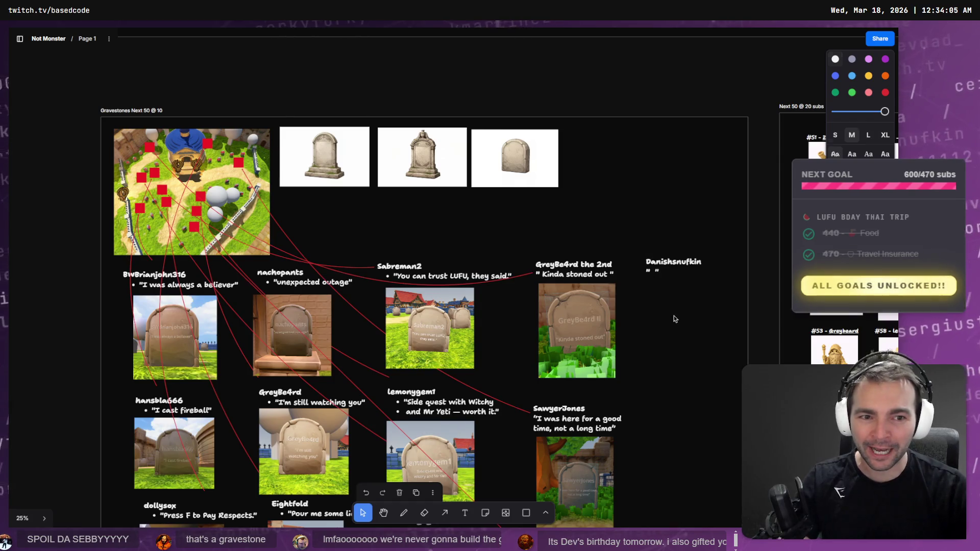
pyautogui.click(504, 219)
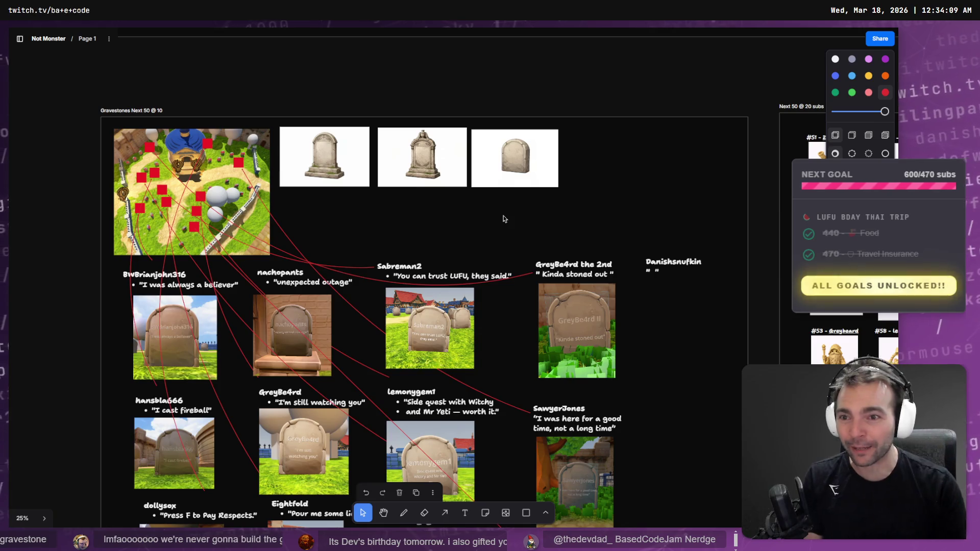
pyautogui.scroll(1, 252, 224)
# - Replace the space in the new note's empty quotes with the epitaph 'Just Hanging out'
pyautogui.scroll(10, 256, 226)
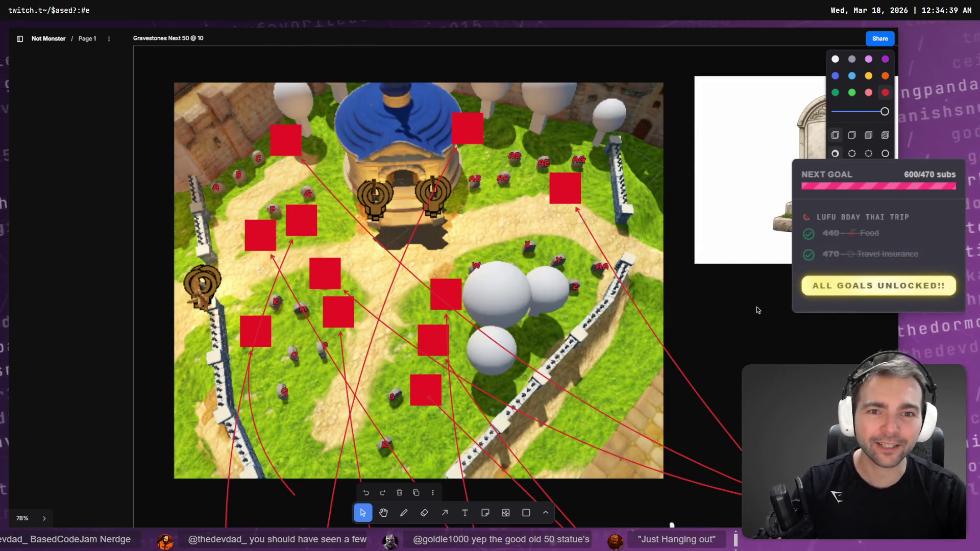
pyautogui.scroll(-10, 411, 234)
pyautogui.hscroll(10, 470, 168)
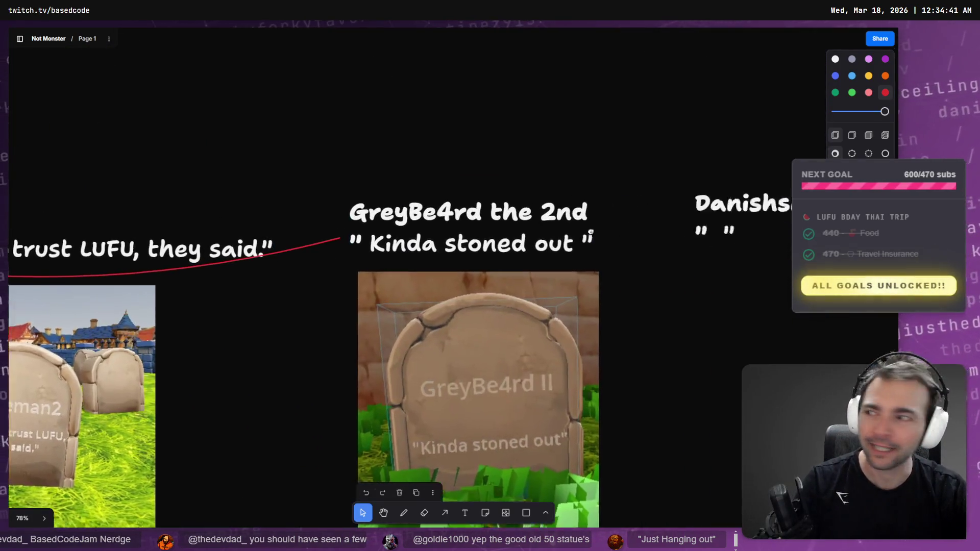
pyautogui.doubleClick(645, 230)
pyautogui.click(645, 231)
pyautogui.doubleClick(645, 230)
pyautogui.write('Just Hanging')
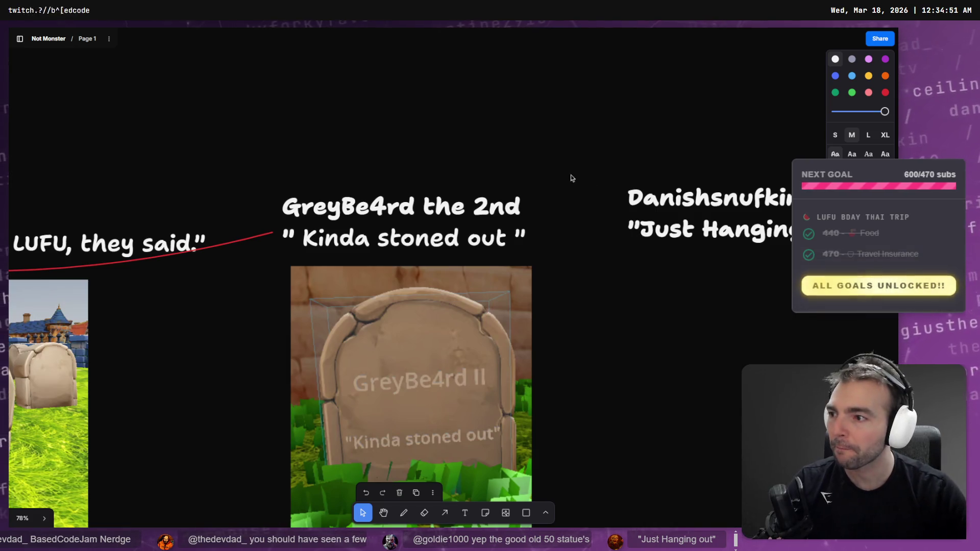
pyautogui.scroll(-5, 550, 255)
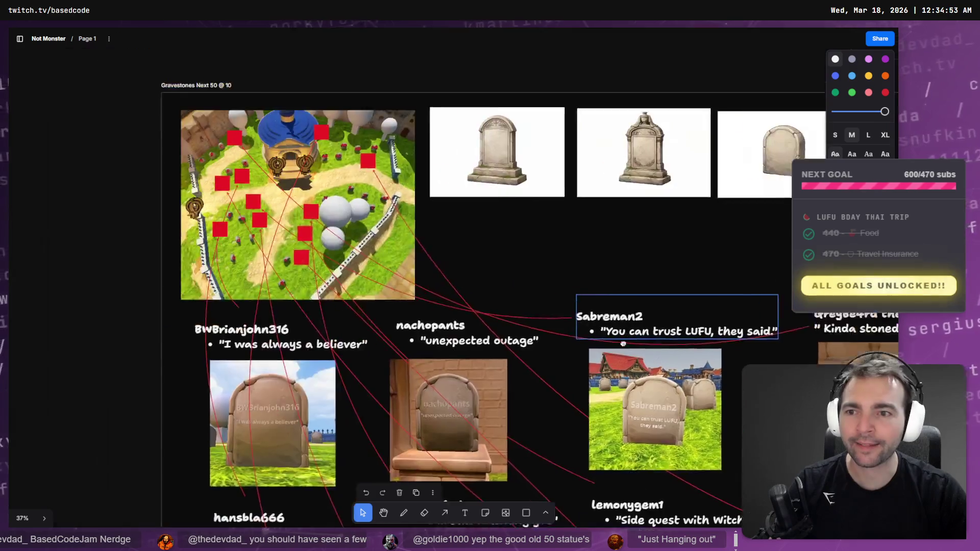
# - Zoom out over the graveyard map with its red markers and select the AA label
pyautogui.scroll(5, 242, 237)
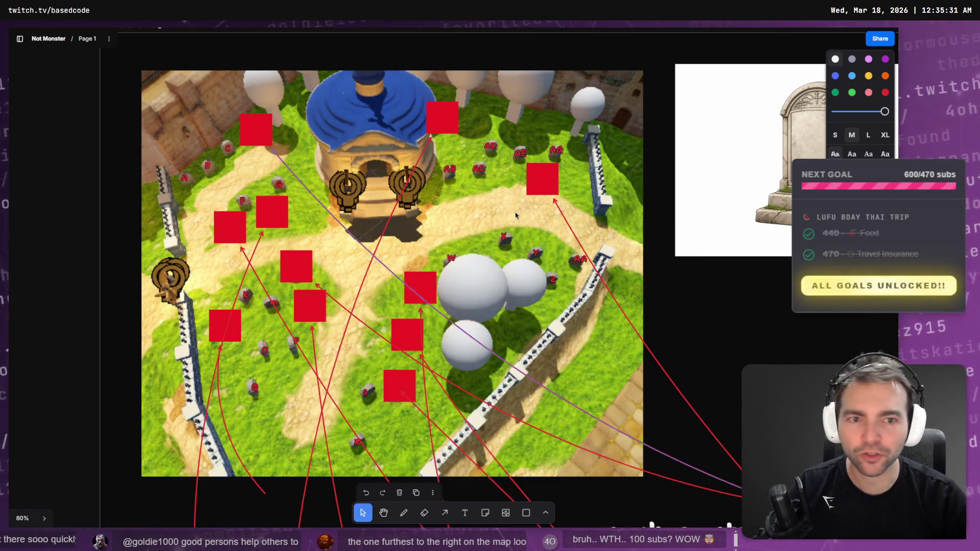
pyautogui.click(582, 261)
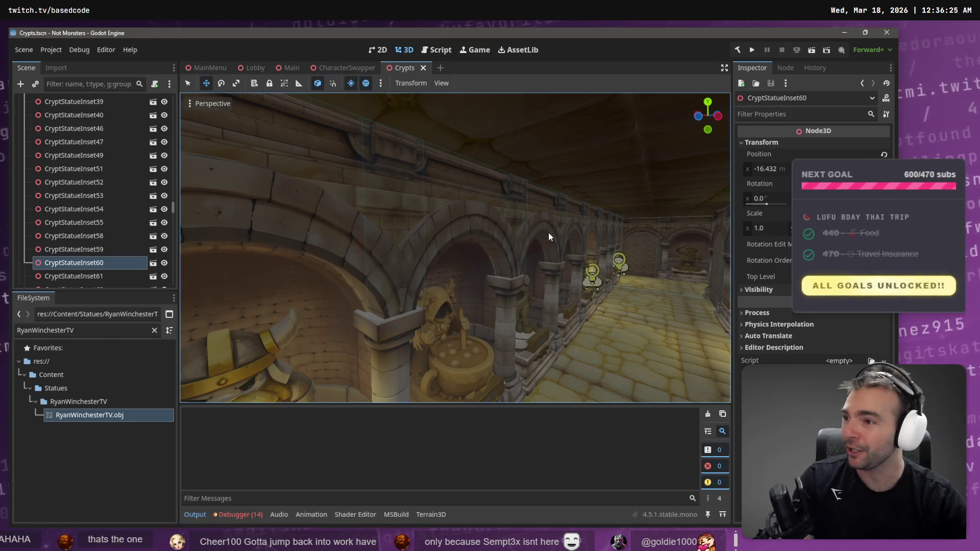
# - Free-look down the Crypts statue corridor, then switch to the Main scene
pyautogui.moveTo(507, 231); pyautogui.dragTo(368, 235)
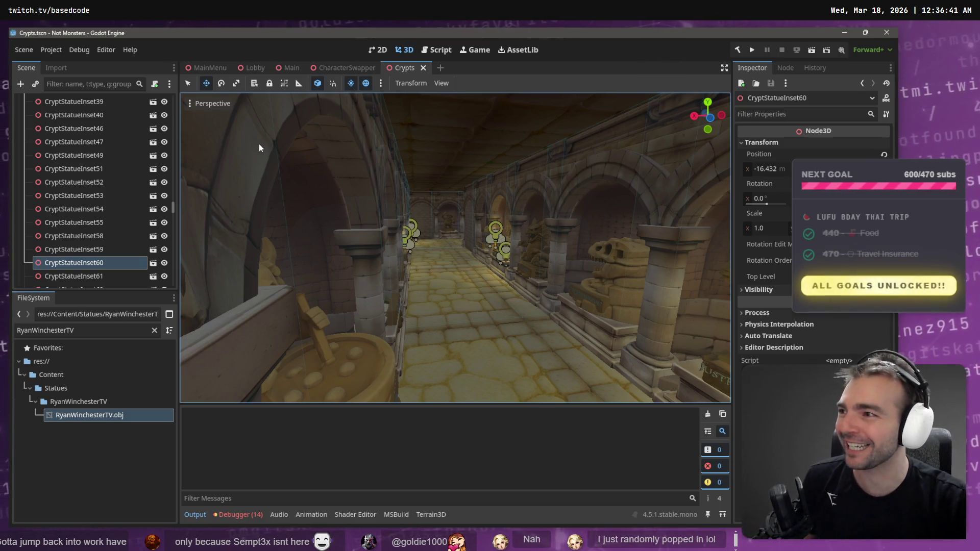
pyautogui.moveTo(259, 144); pyautogui.dragTo(347, 148)
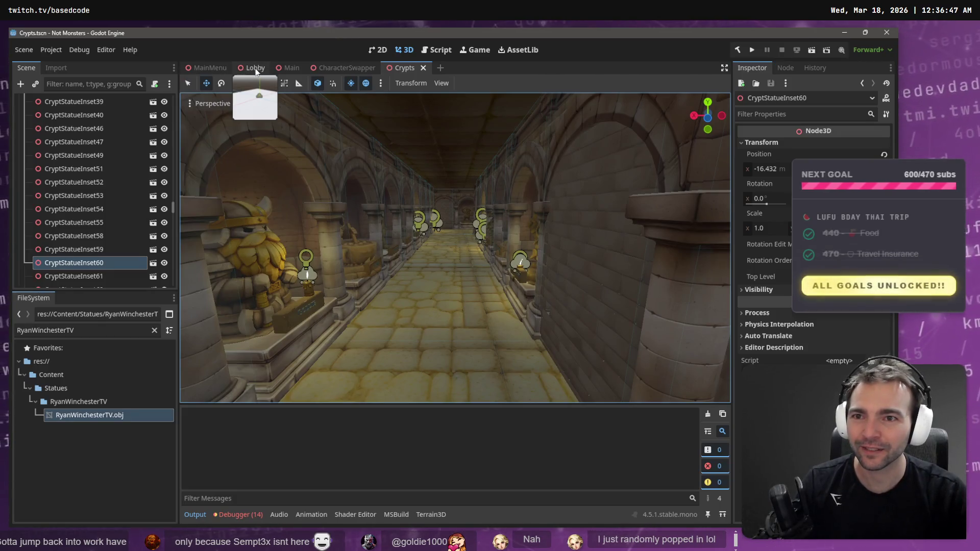
pyautogui.click(291, 68)
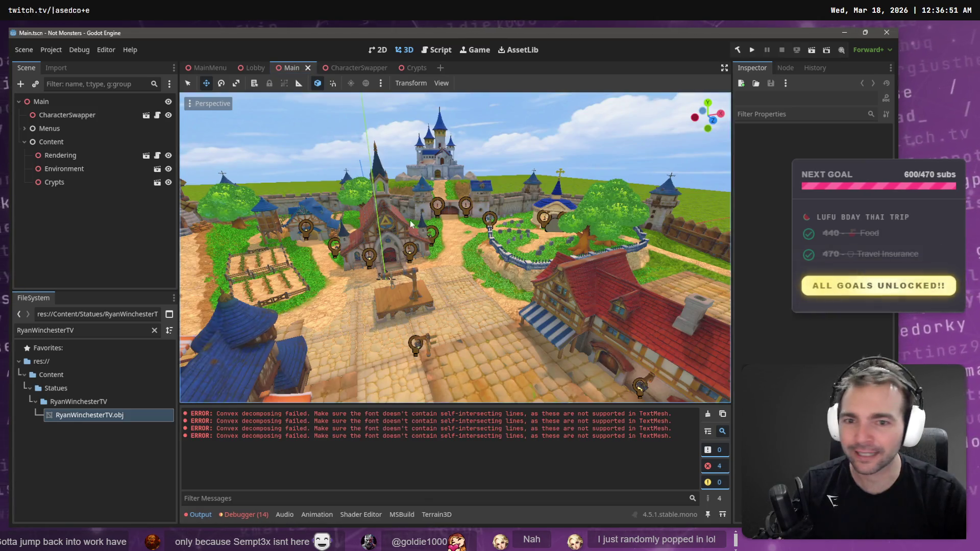
# - Fly to the village graveyard and open the Environment node as its own scene tab
pyautogui.rightClick(411, 223)
pyautogui.press('w')
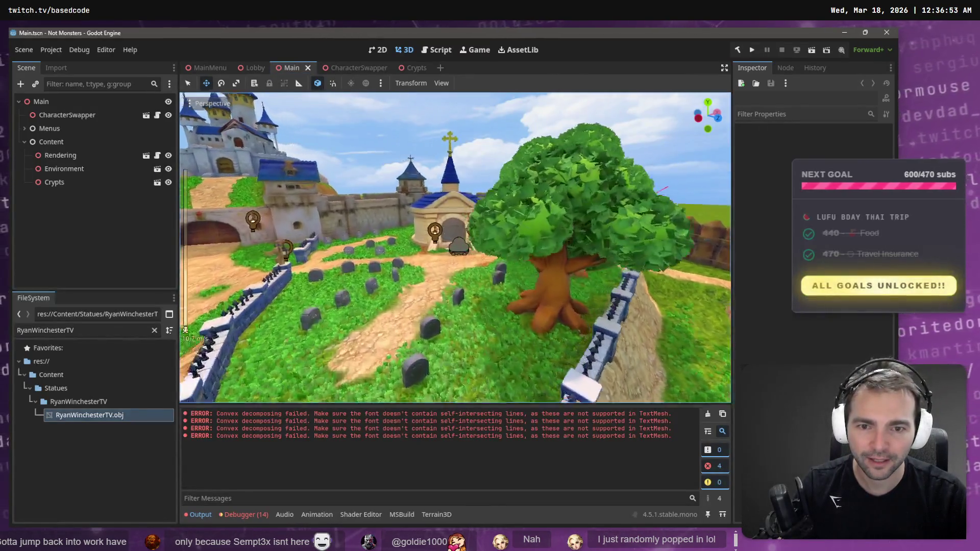
pyautogui.press('w')
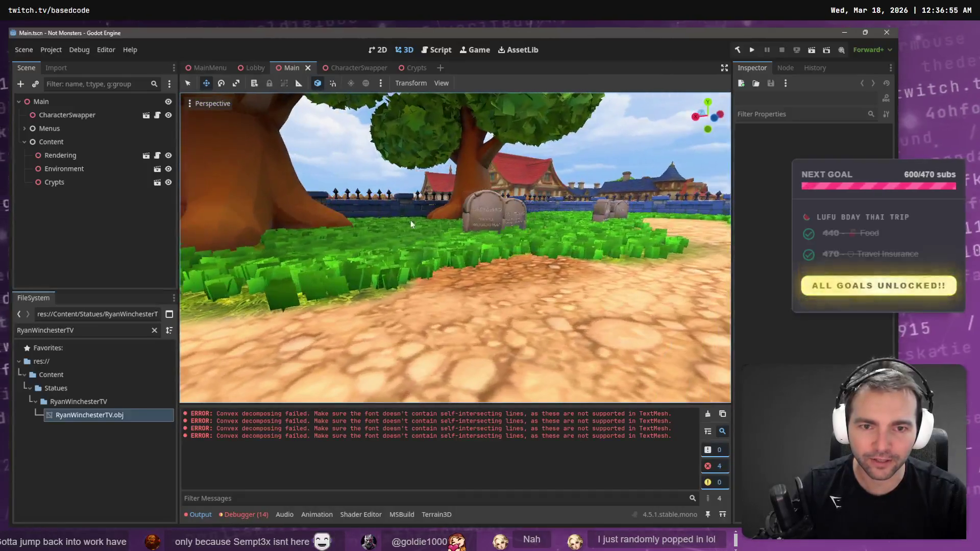
pyautogui.click(480, 216)
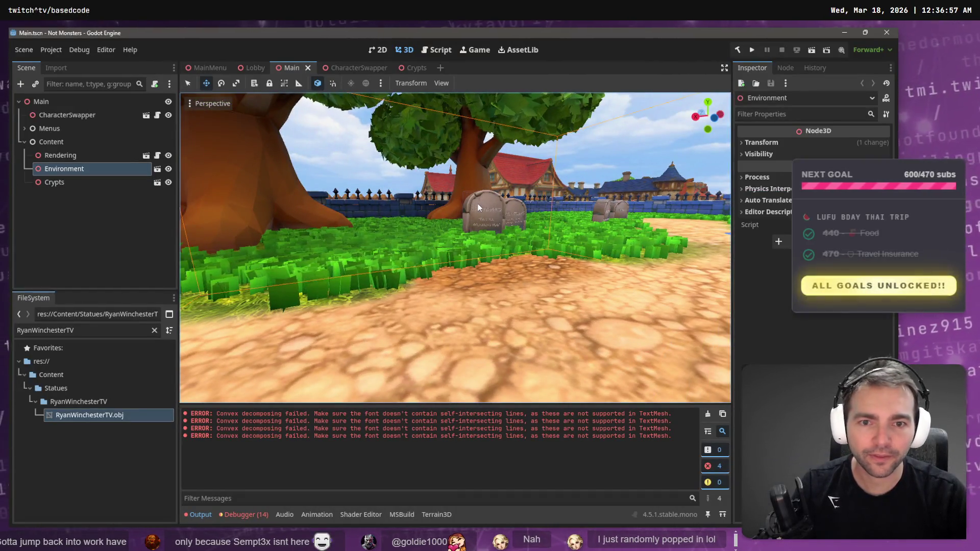
pyautogui.click(162, 168)
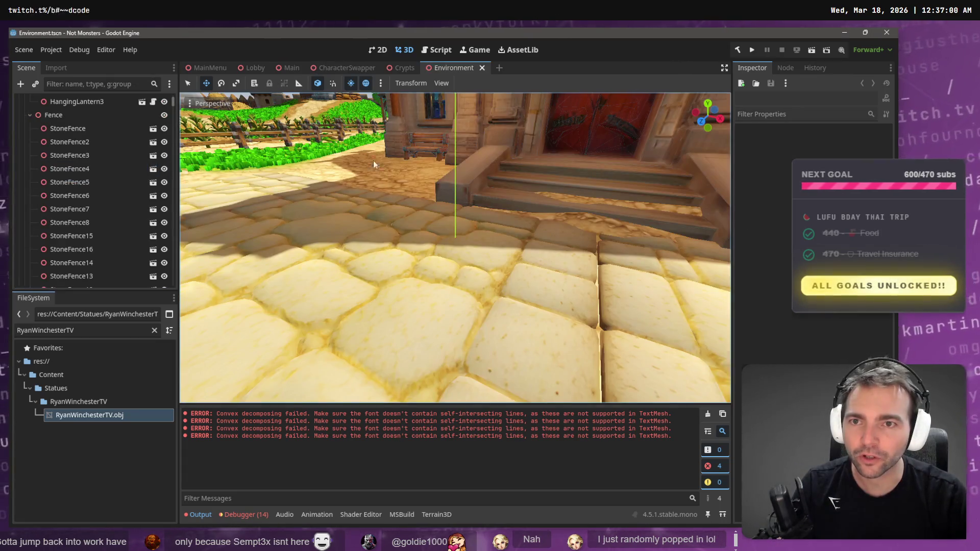
pyautogui.rightClick(372, 160)
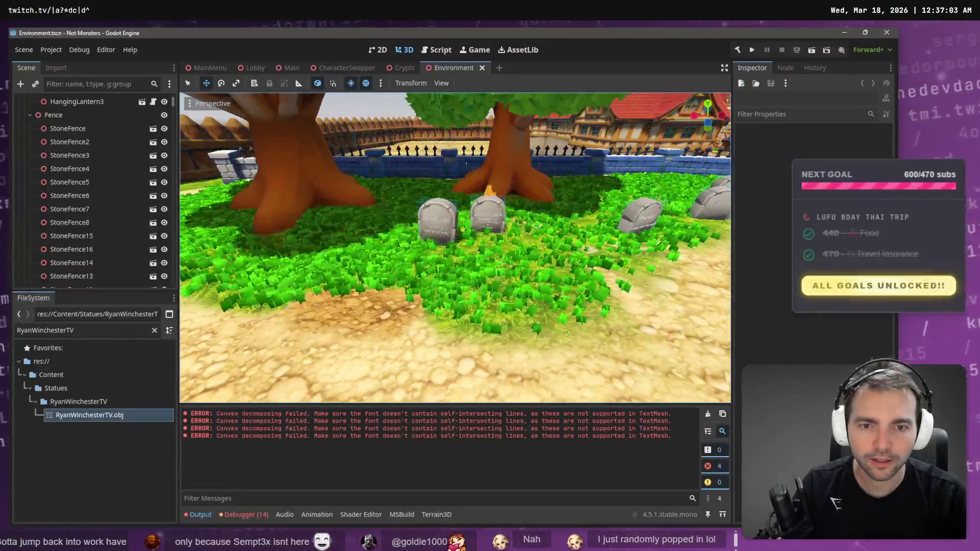
# - Duplicate Gravestone23 as Gravestone37 and move the copy to the left
pyautogui.click(443, 219)
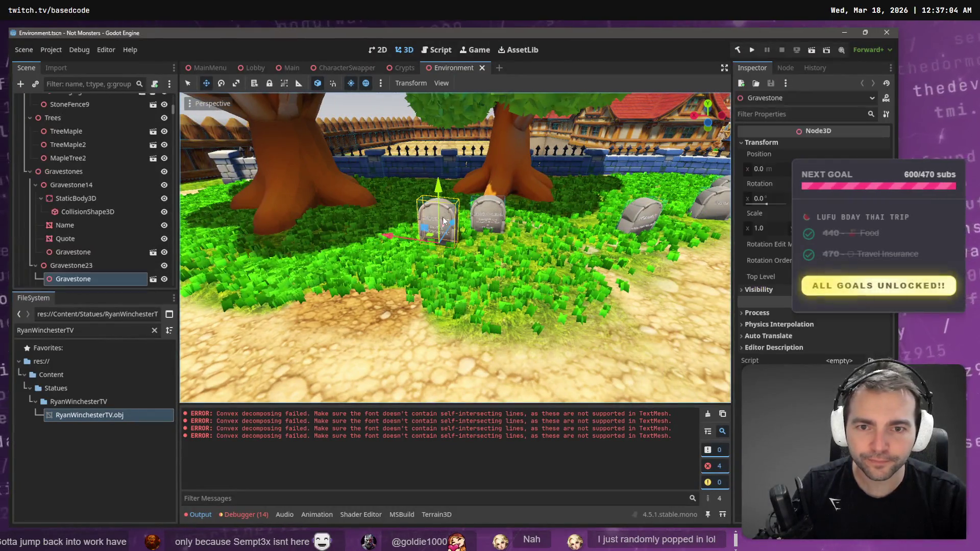
pyautogui.click(88, 266)
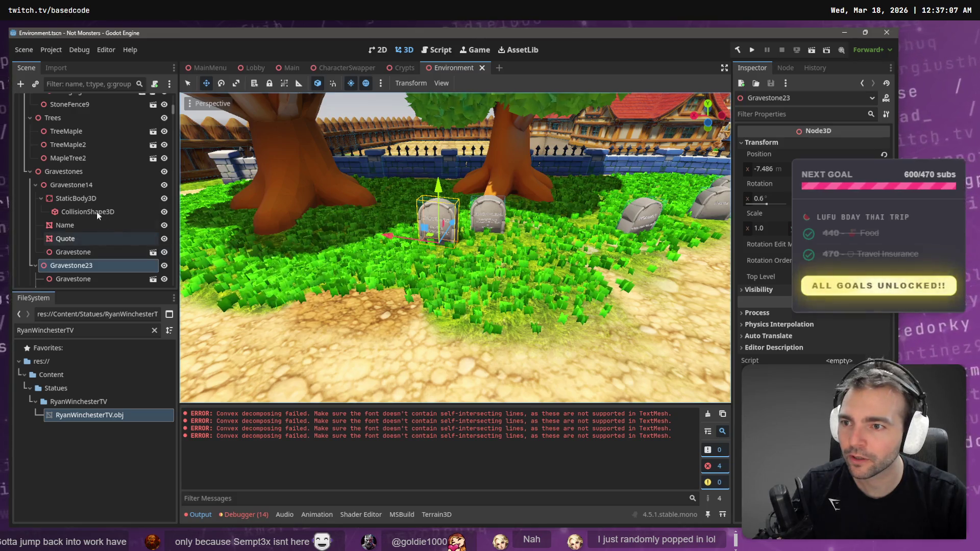
pyautogui.hotkey('ctrl', 'd')
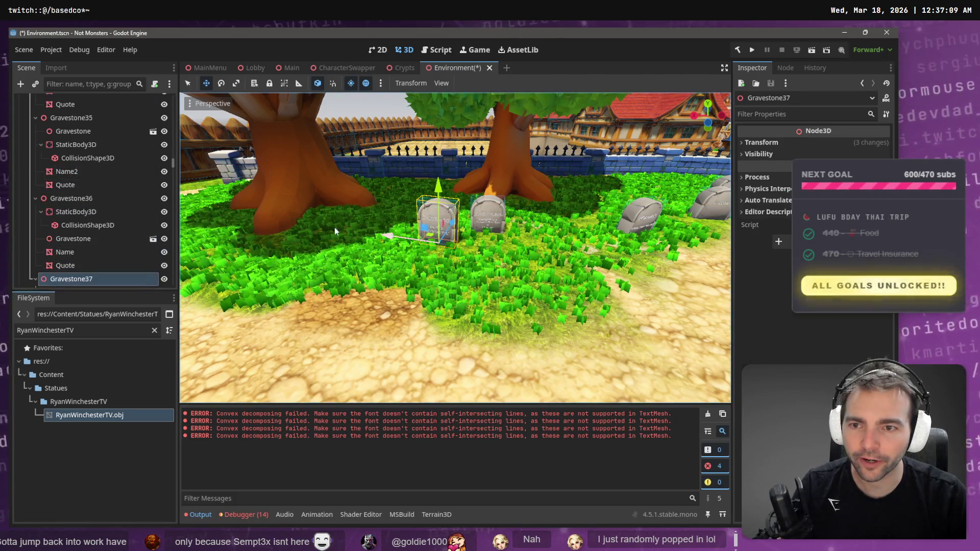
pyautogui.press('g')
pyautogui.press('r')
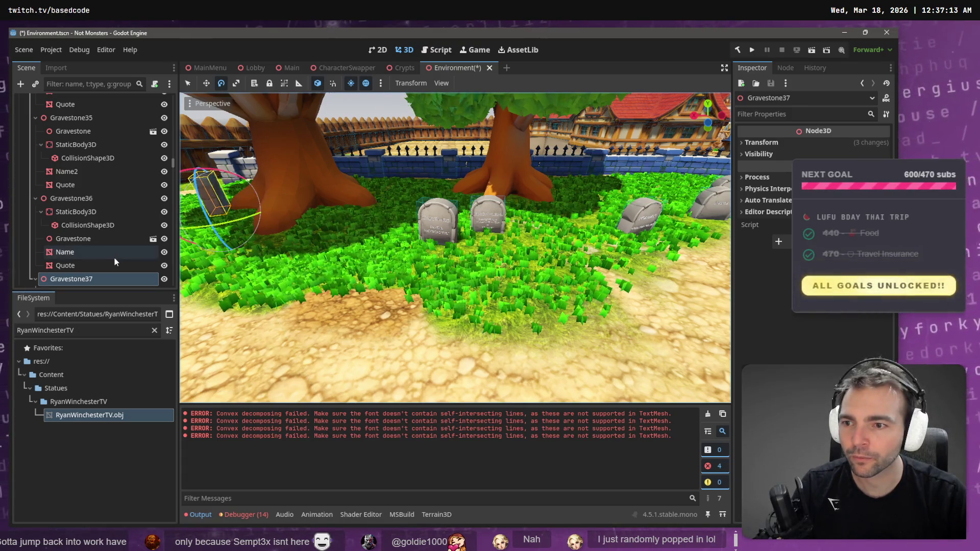
# - Start adding a child node under Gravestone37's Name text mesh
pyautogui.scroll(-2, 102, 253)
pyautogui.click(79, 257)
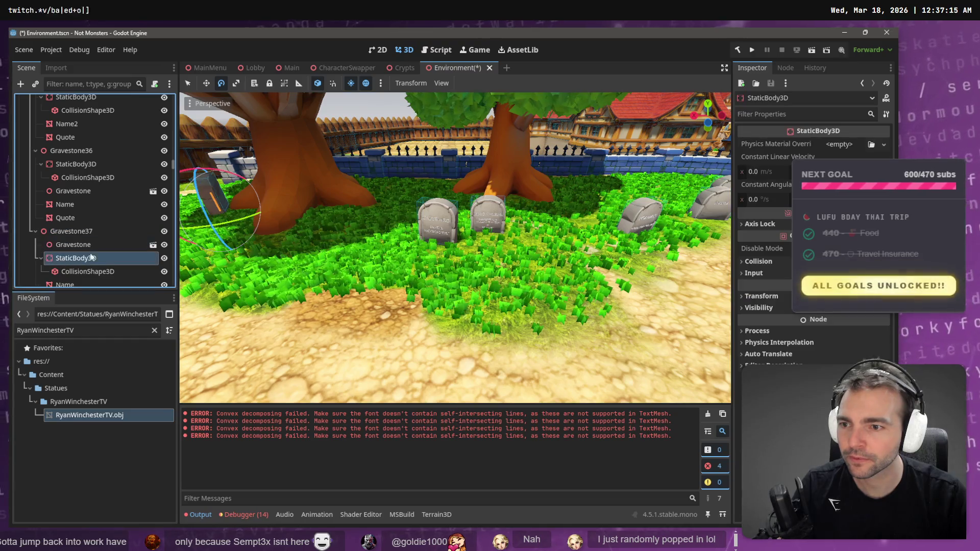
pyautogui.scroll(-1, 77, 261)
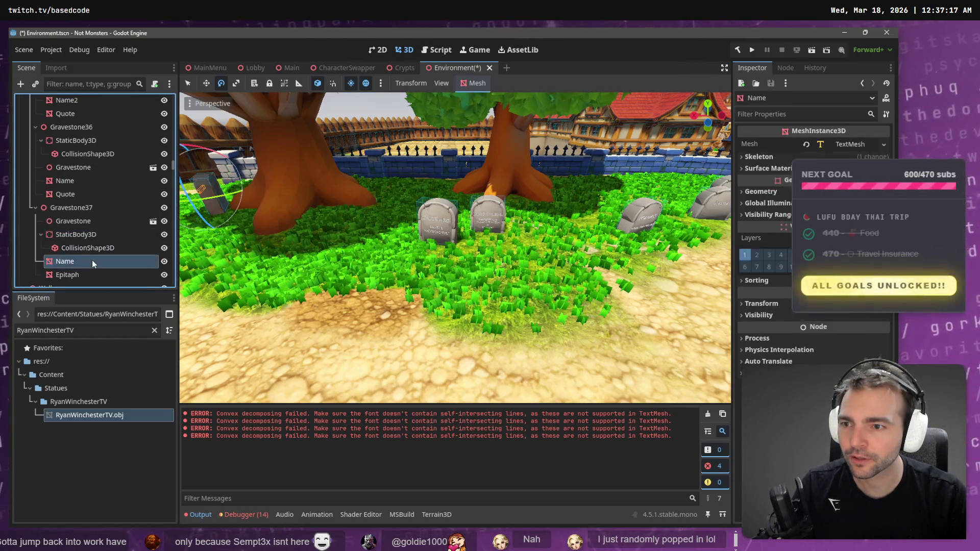
pyautogui.rightClick(92, 259)
pyautogui.click(157, 220)
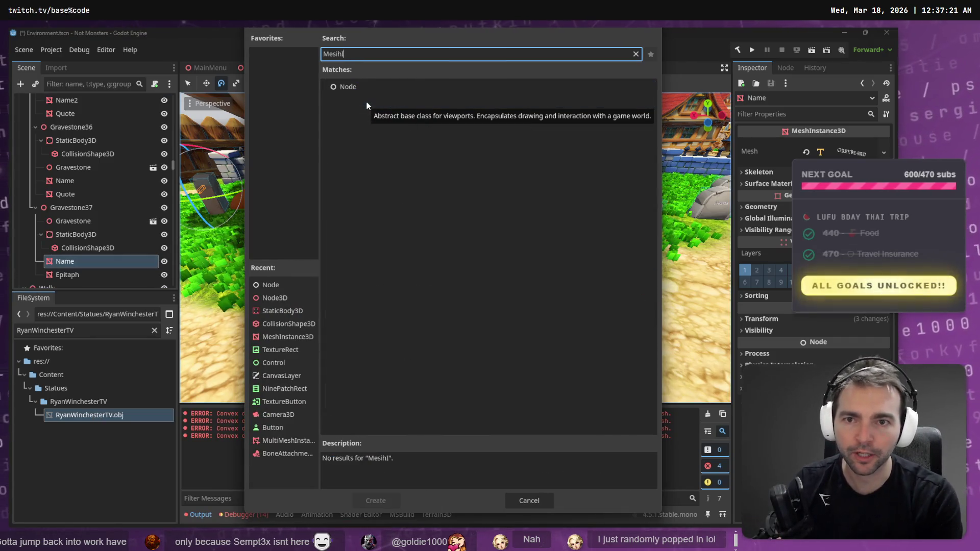
# - Add a MeshInstance3D child under both the Name and Epitaph nodes
pyautogui.write('MeshInsta')
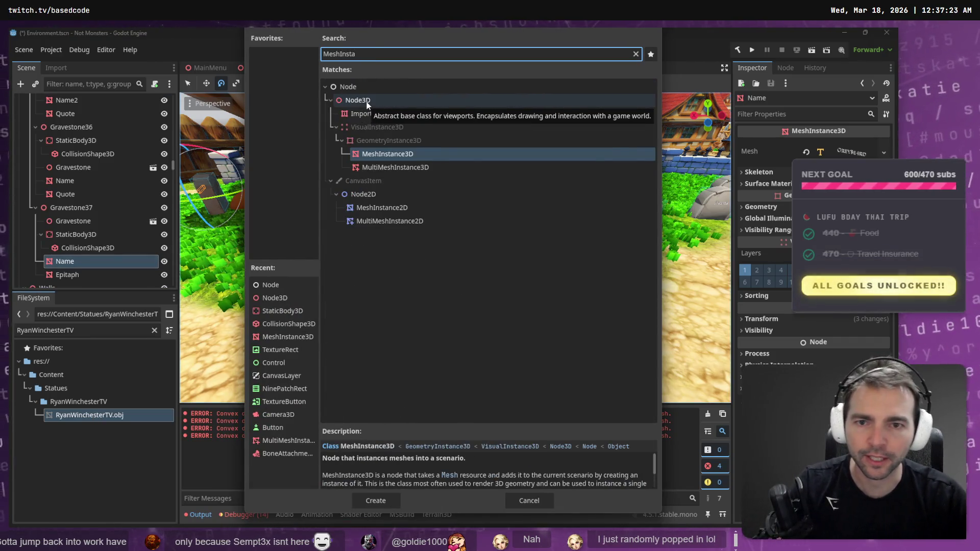
pyautogui.press('Return')
pyautogui.scroll(-2, 105, 242)
pyautogui.rightClick(84, 241)
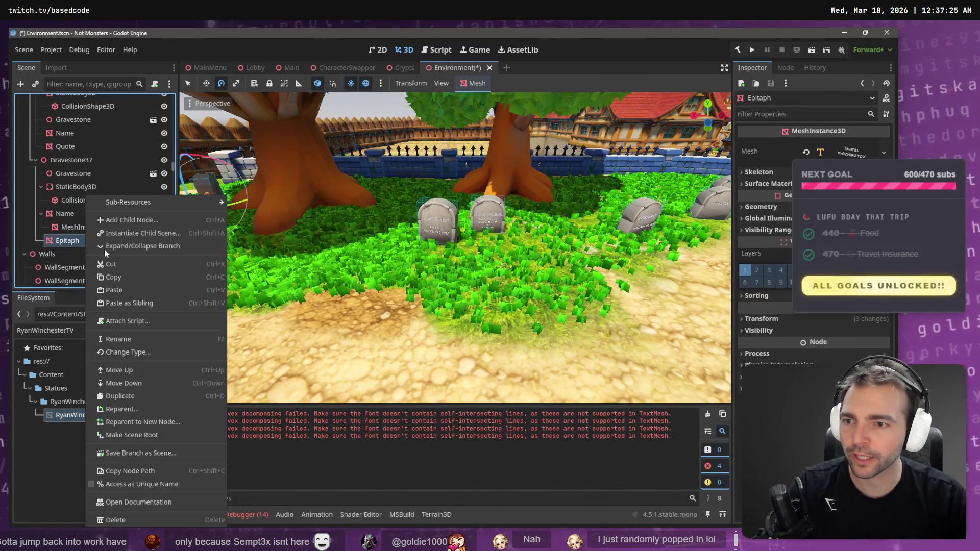
pyautogui.click(159, 220)
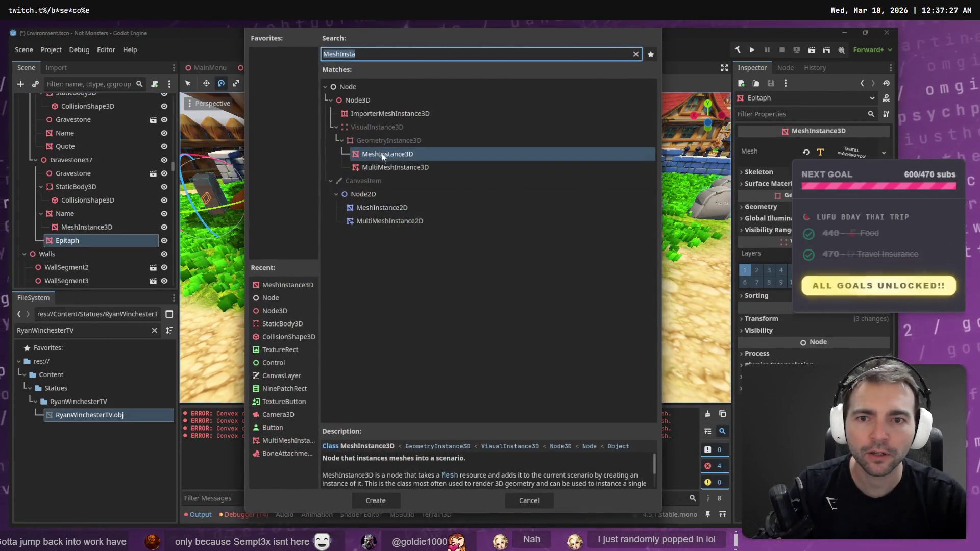
pyautogui.doubleClick(382, 154)
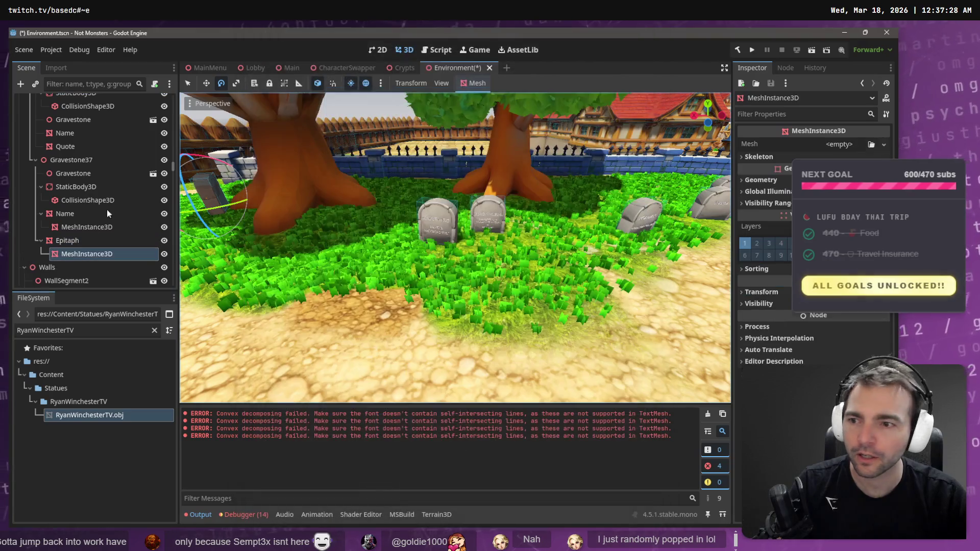
# - Rename the new meshes Name and Epitaph and move both into Gravestone37
pyautogui.click(76, 215)
pyautogui.click(84, 229)
pyautogui.press('F2')
pyautogui.write('Name')
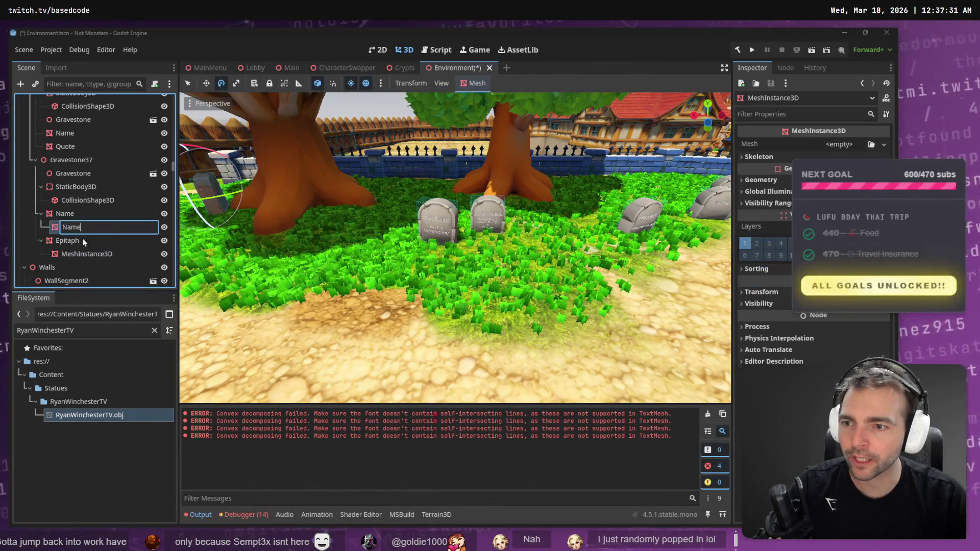
pyautogui.press('Return')
pyautogui.doubleClick(76, 241)
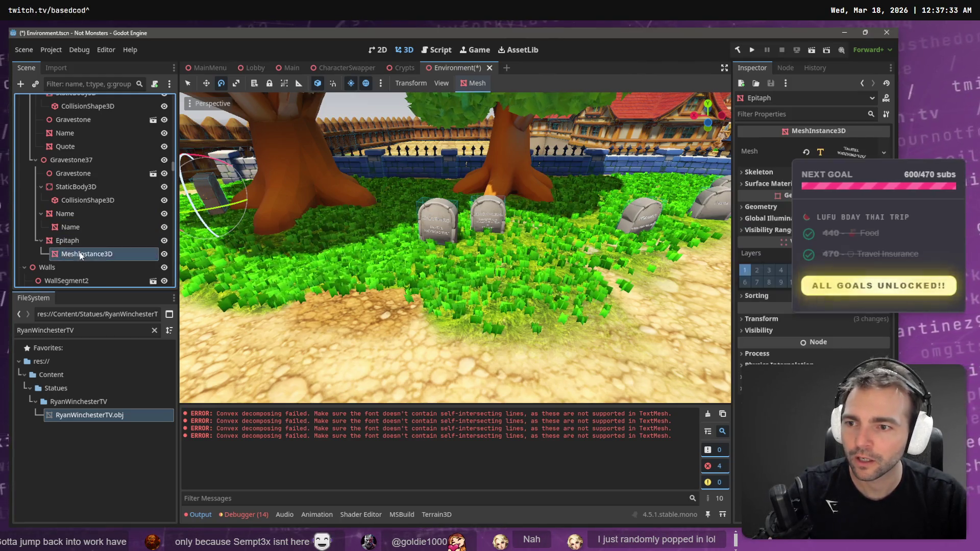
pyautogui.doubleClick(79, 253)
pyautogui.press('Return')
pyautogui.keyDown('ctrl'); pyautogui.click(78, 229); pyautogui.keyUp('ctrl')
pyautogui.moveTo(78, 229); pyautogui.dragTo(87, 162)
# - Delete the old Name and Epitaph nodes from Gravestone37
pyautogui.click(77, 215)
pyautogui.press('Delete')
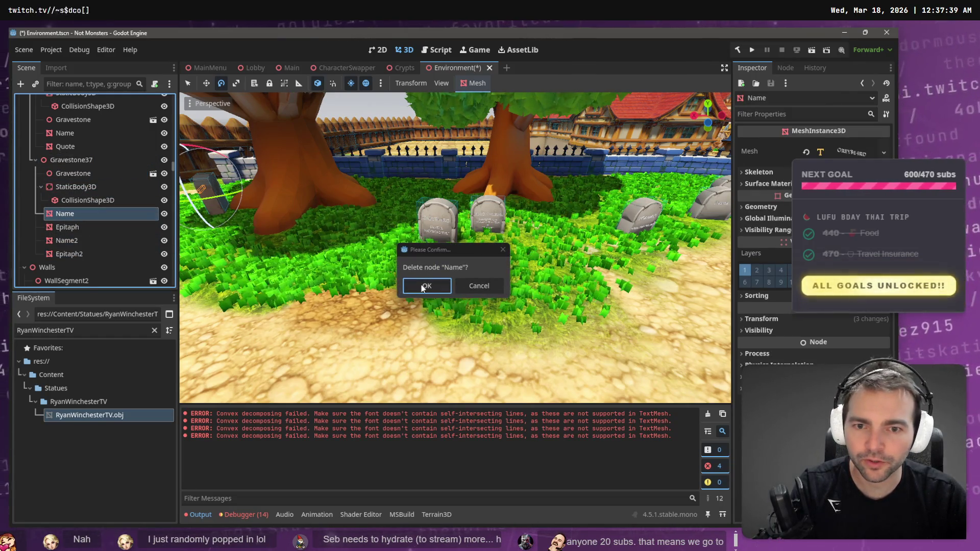
pyautogui.click(422, 287)
pyautogui.click(84, 217)
pyautogui.press('Delete')
pyautogui.press('Return')
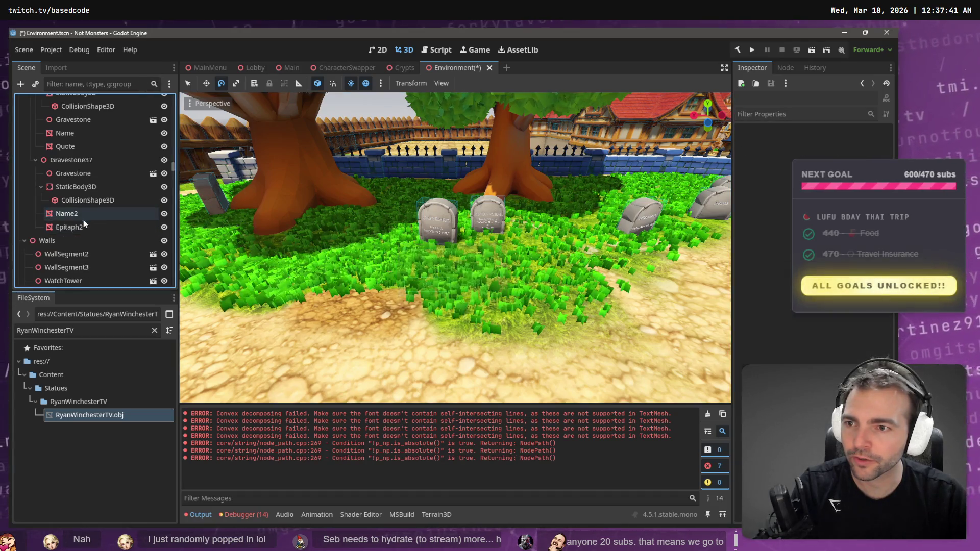
# - Rename Name2 and Epitaph2 back to Name and Epitaph
pyautogui.doubleClick(84, 214)
pyautogui.press('Return')
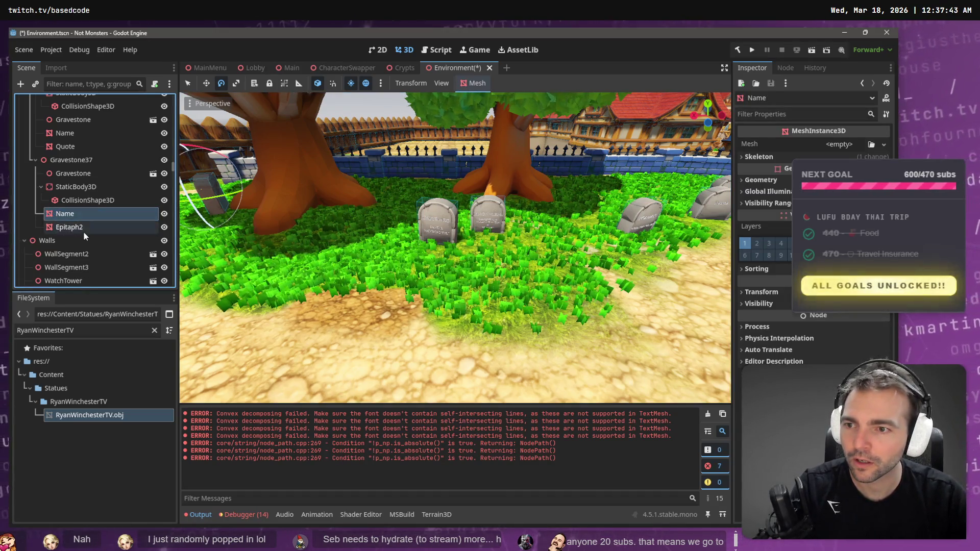
pyautogui.doubleClick(84, 227)
pyautogui.press('BackSpace')
pyautogui.press('Return')
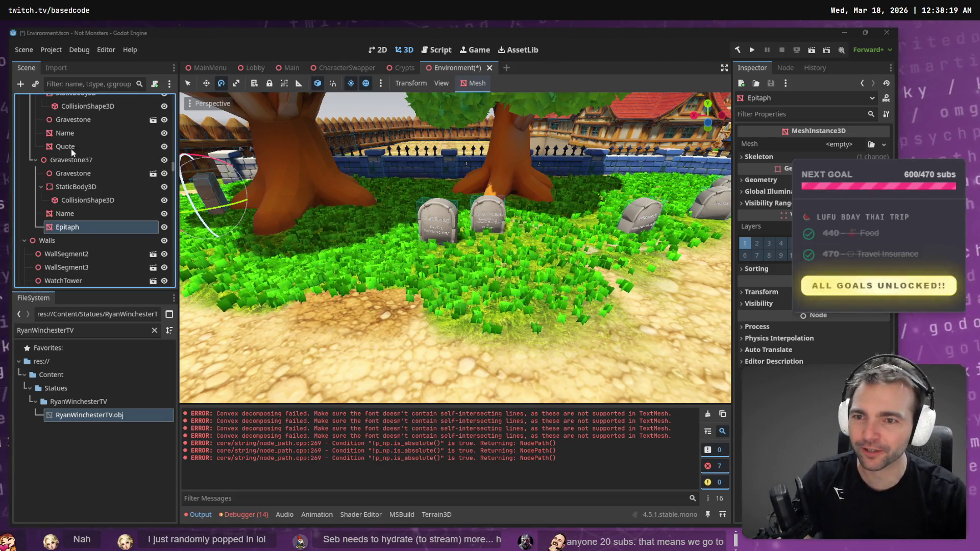
# - Nudge Gravestone37 slightly lower so it sits on the grass beside the tree
pyautogui.press('f')
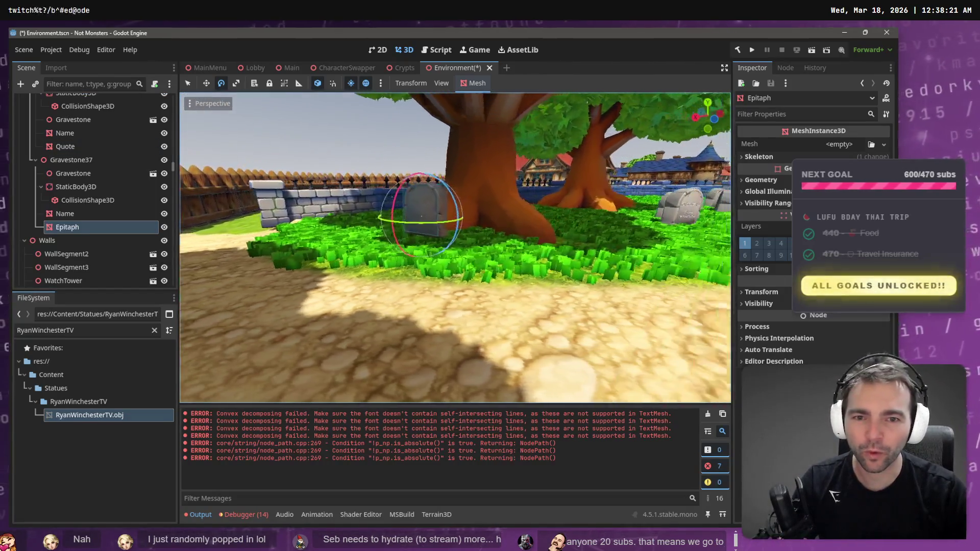
pyautogui.press('w')
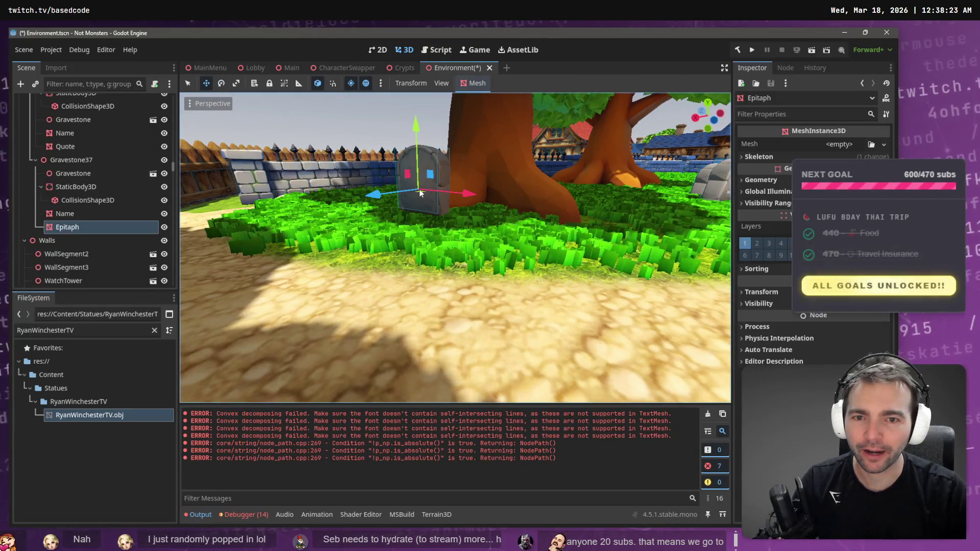
pyautogui.click(419, 194)
pyautogui.click(72, 159)
pyautogui.moveTo(421, 210)
pyautogui.mouseDown()
pyautogui.moveTo(388, 148)
pyautogui.moveTo(310, 162)
pyautogui.mouseUp()
pyautogui.scroll(-5, 456, 247)
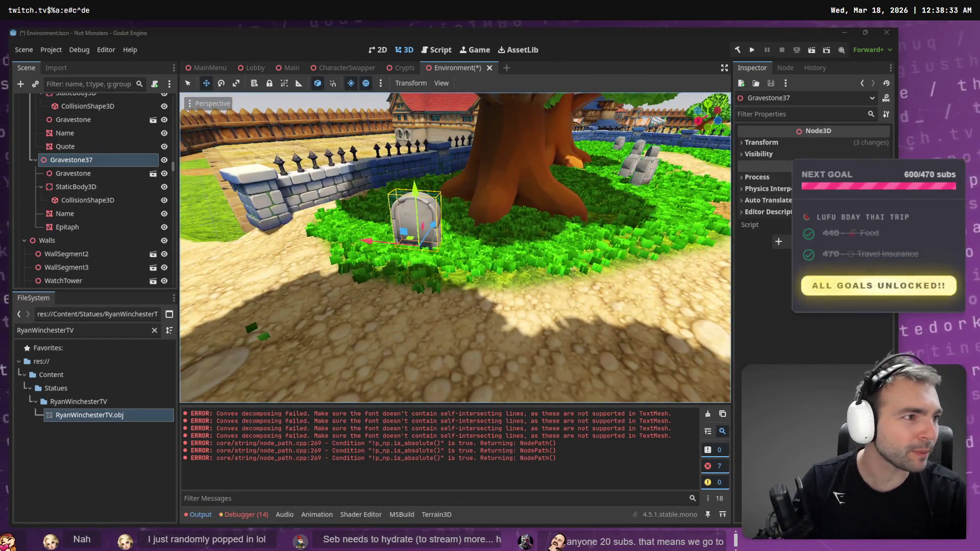
pyautogui.hotkey('alt', 'Tab')
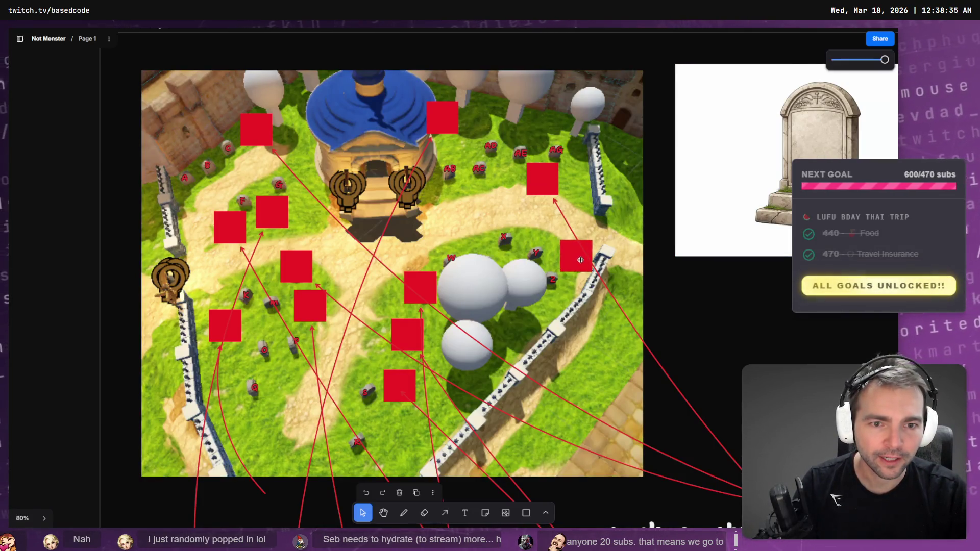
# - Zoom the board out to 25% and draw an arrow from the viewer's username label to its red map square
pyautogui.moveTo(579, 259); pyautogui.dragTo(582, 262)
pyautogui.scroll(-10, 582, 262)
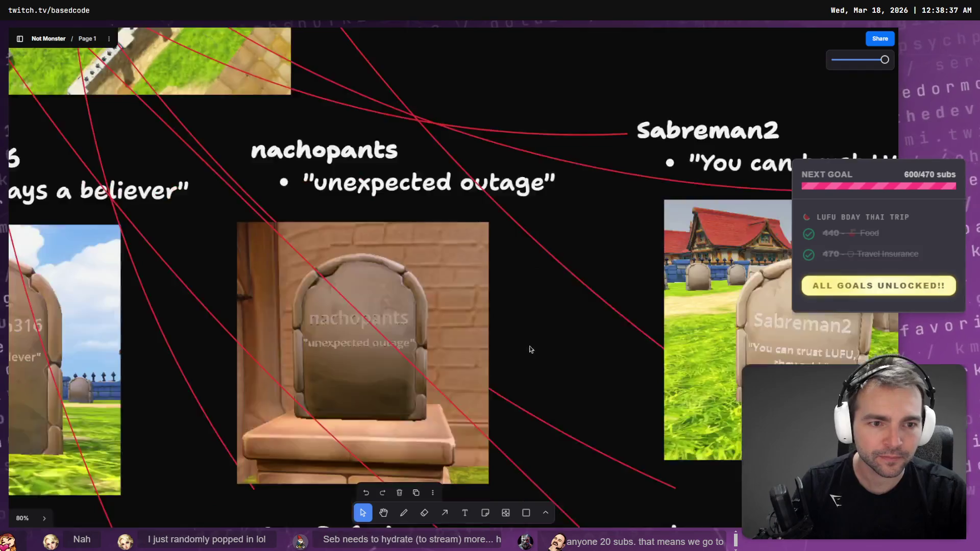
pyautogui.hotkey('ctrl', '-')
pyautogui.hotkey('ctrl', '-')
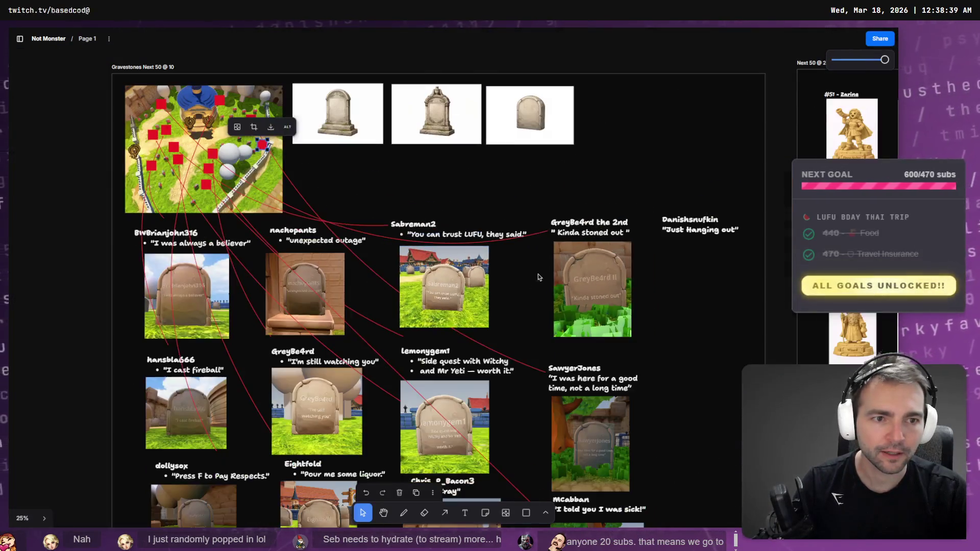
pyautogui.press('a')
pyautogui.moveTo(297, 177); pyautogui.dragTo(263, 144)
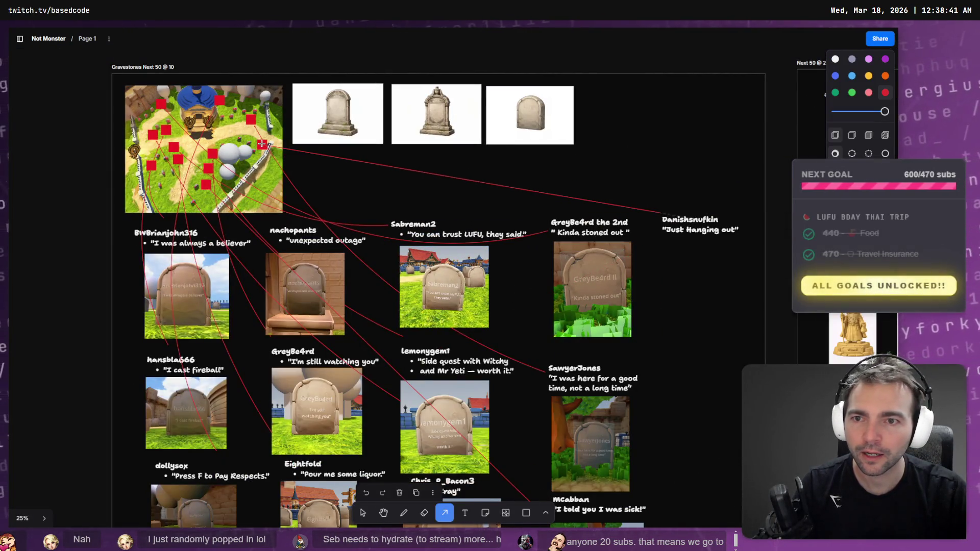
pyautogui.click(697, 221)
pyautogui.click(697, 220)
pyautogui.press('Escape')
pyautogui.hotkey('alt', 'Tab')
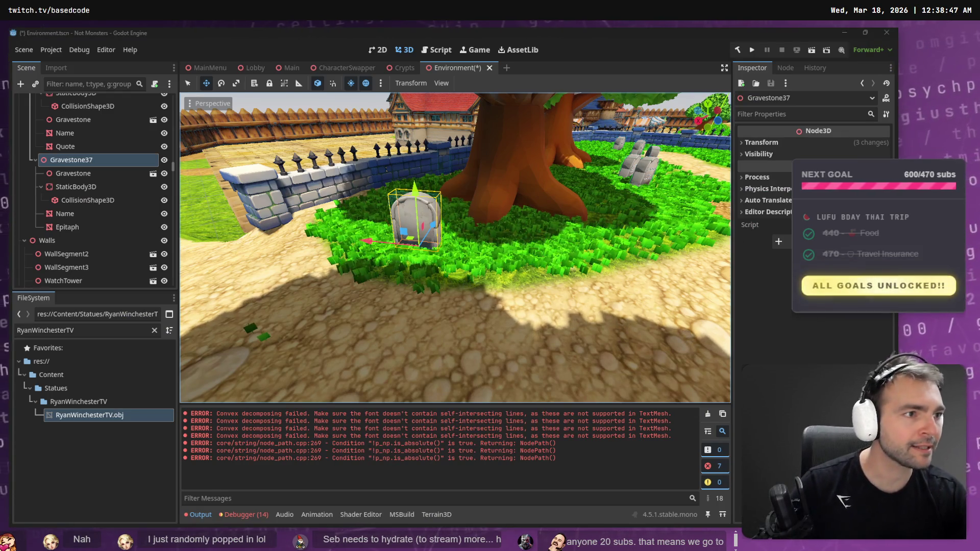
# - Give Gravestone37's Name mesh a TextMesh and show its text settings
pyautogui.click(67, 213)
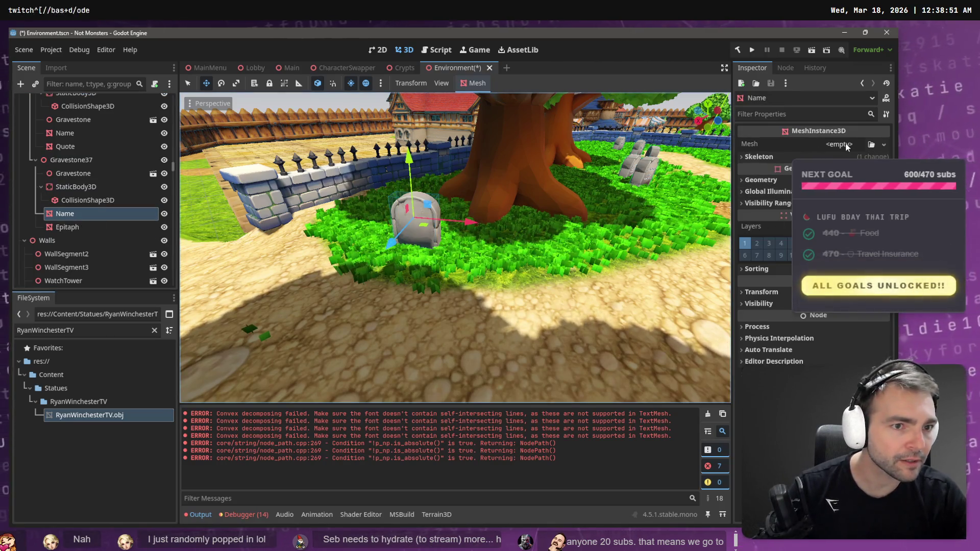
pyautogui.click(883, 145)
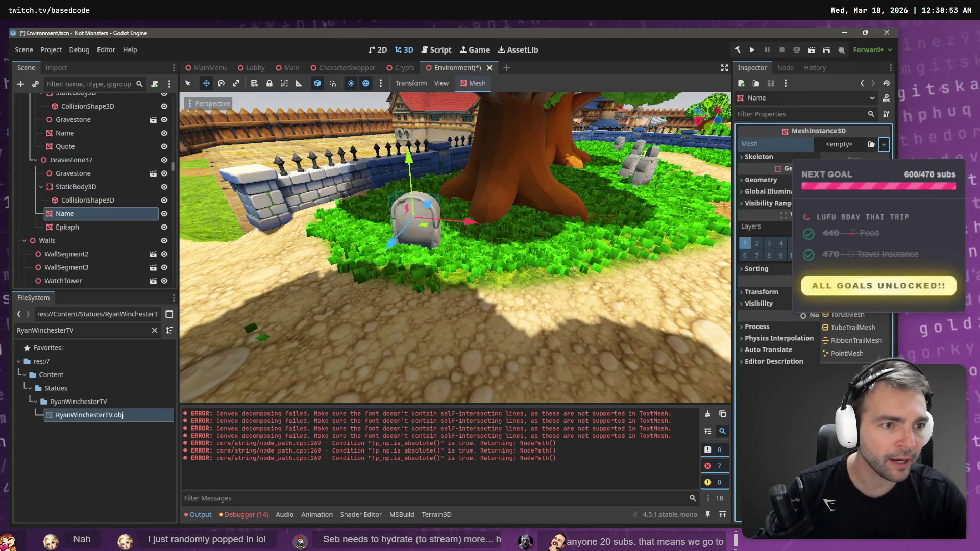
pyautogui.click(847, 301)
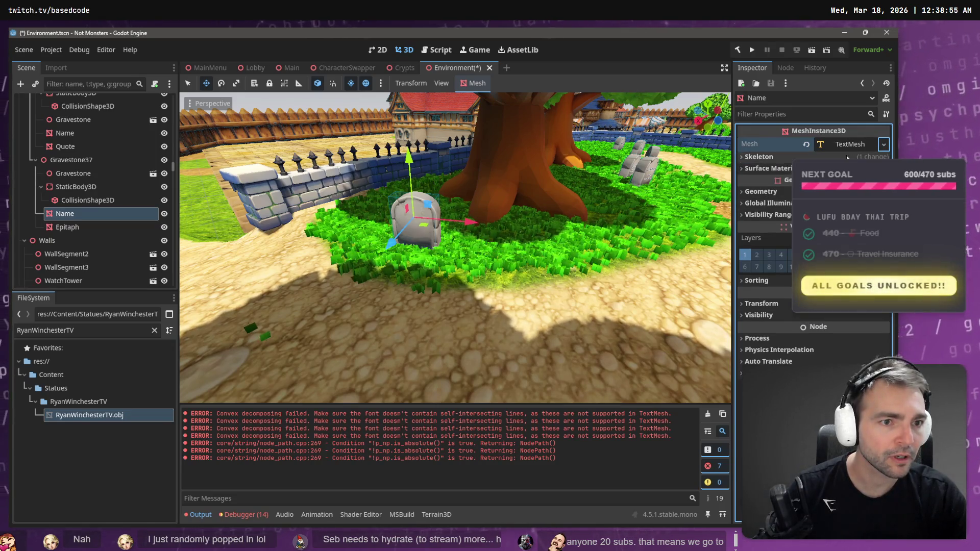
pyautogui.click(760, 157)
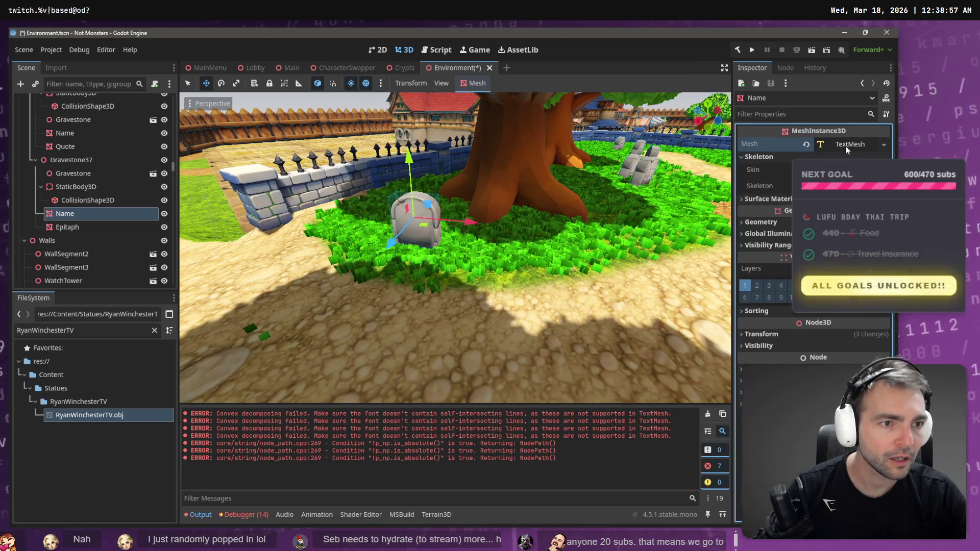
pyautogui.click(845, 145)
pyautogui.click(750, 360)
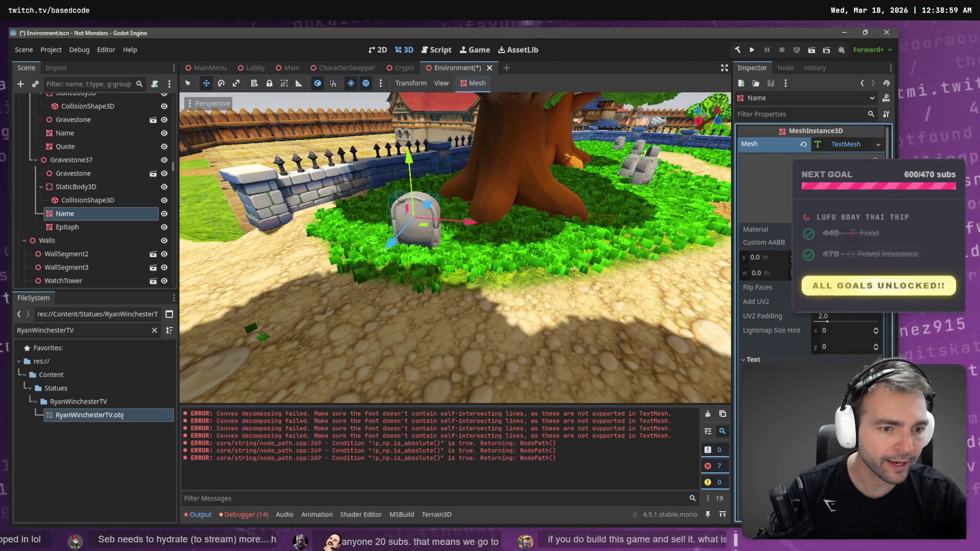
# - Copy the epitaph quote from the planning board and give the Epitaph node a TextMesh
pyautogui.click(66, 230)
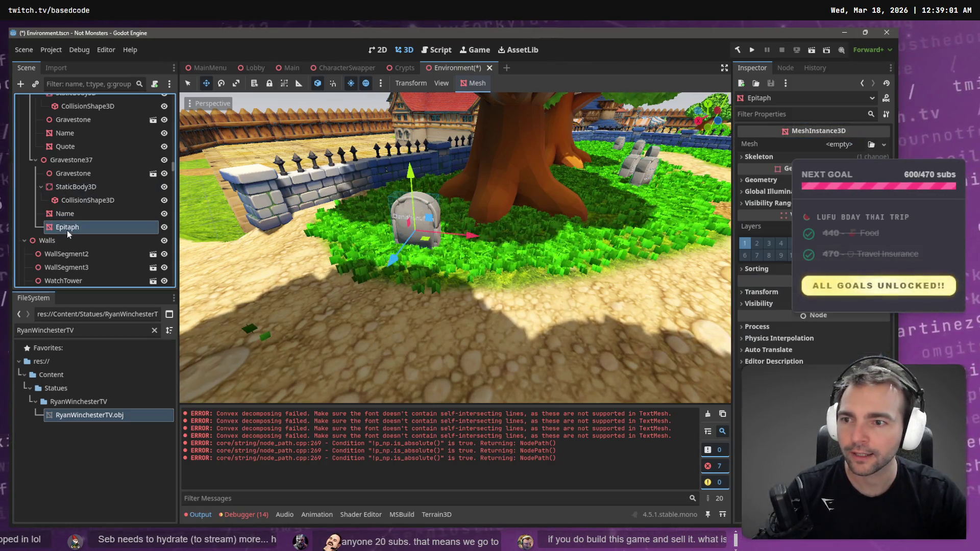
pyautogui.hotkey('alt', 'Tab')
pyautogui.moveTo(666, 230); pyautogui.dragTo(720, 230)
pyautogui.hotkey('alt', 'Tab')
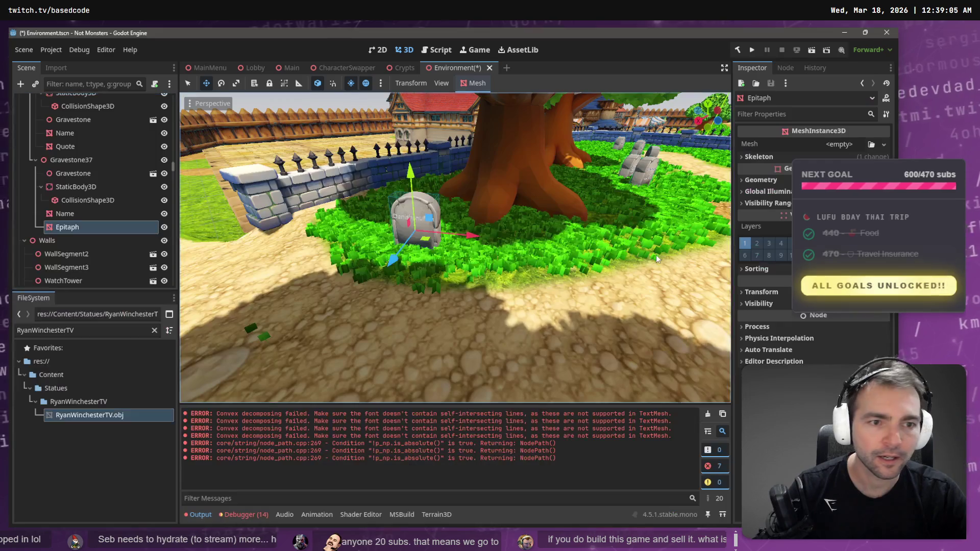
pyautogui.click(884, 144)
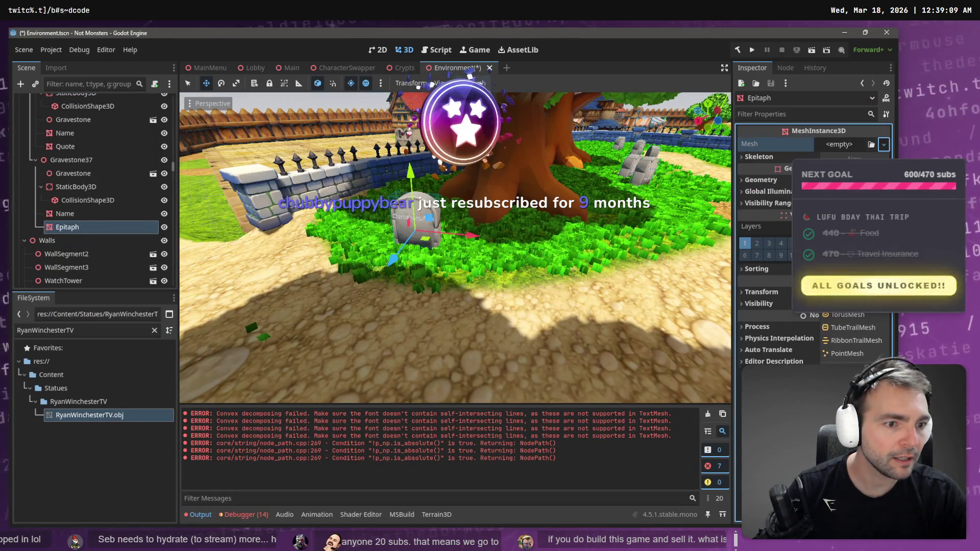
pyautogui.click(847, 302)
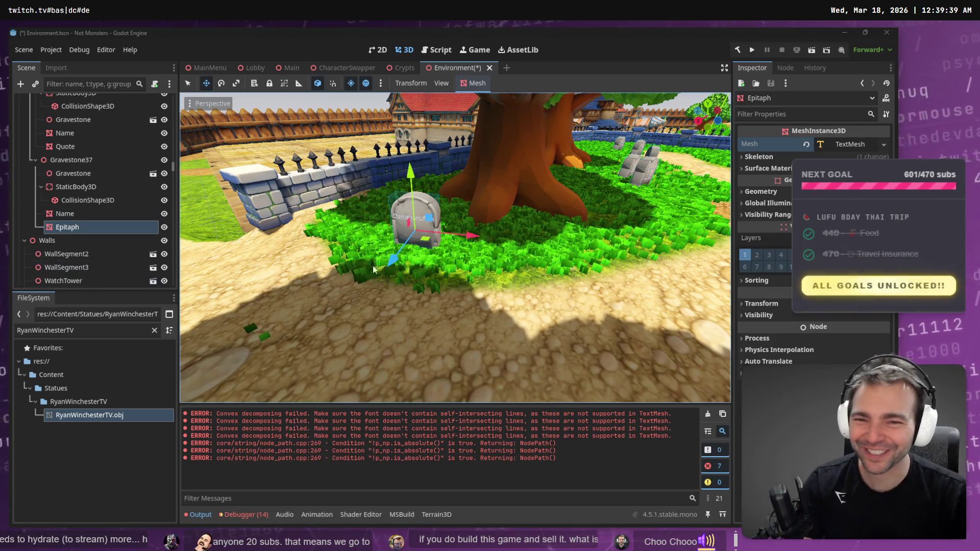
# - Open Epitaph's TextMesh text settings so it reads 'Just Hanging out'
pyautogui.click(81, 214)
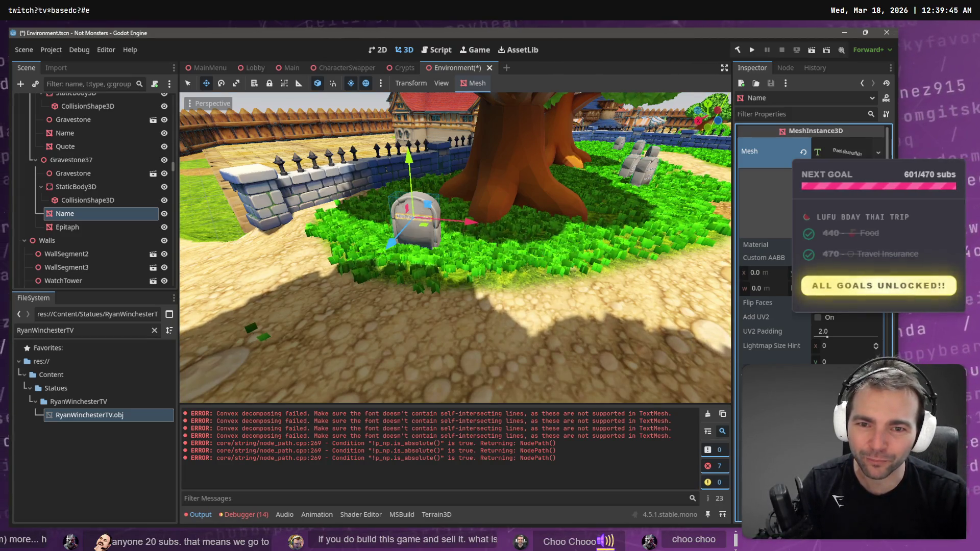
pyautogui.click(82, 225)
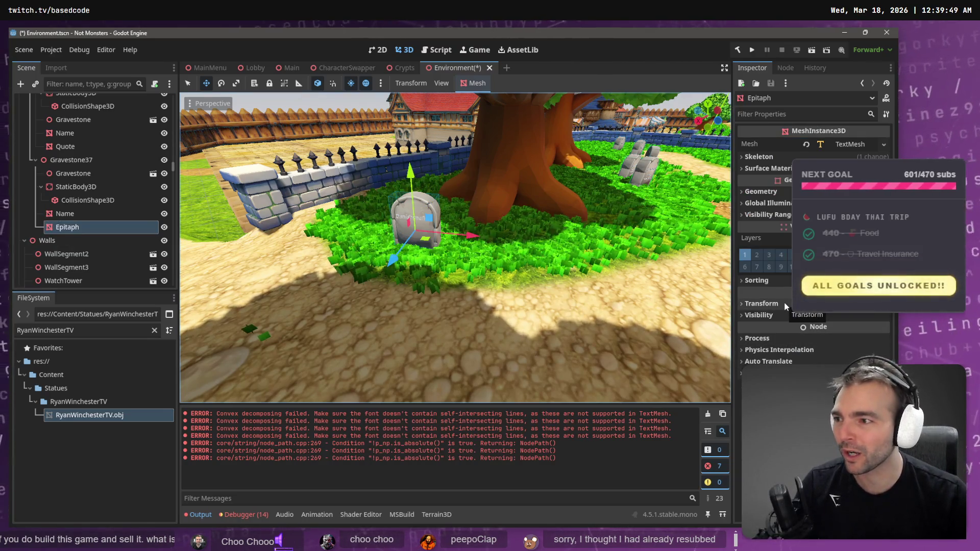
pyautogui.click(848, 145)
pyautogui.click(752, 359)
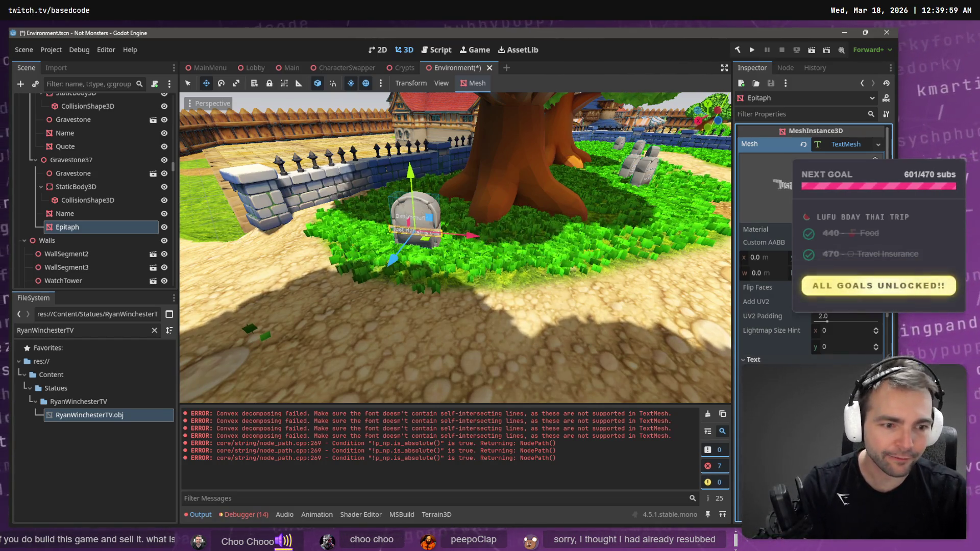
# - Frame the finished gravestone in the viewport and capture a region screenshot of it
pyautogui.click(451, 174)
pyautogui.press('w')
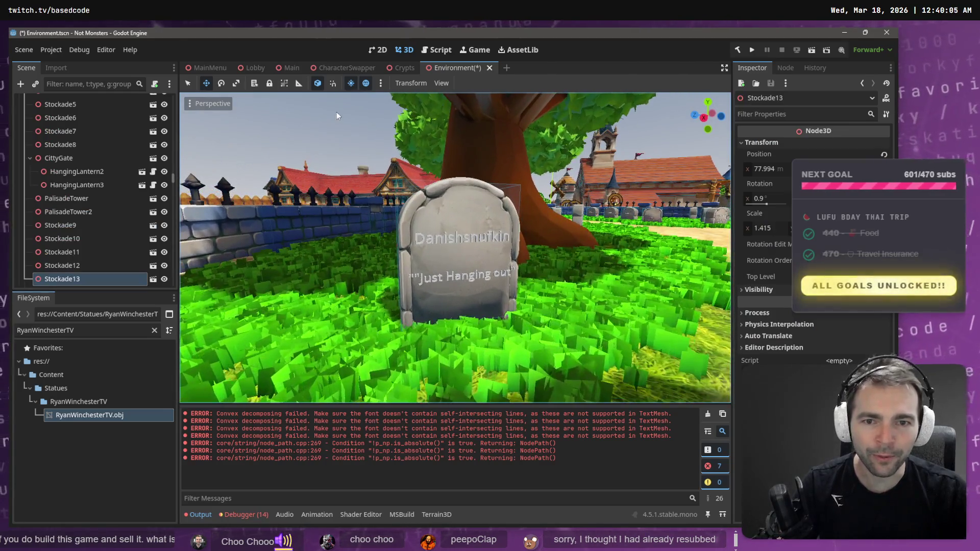
pyautogui.press('s')
pyautogui.press('d')
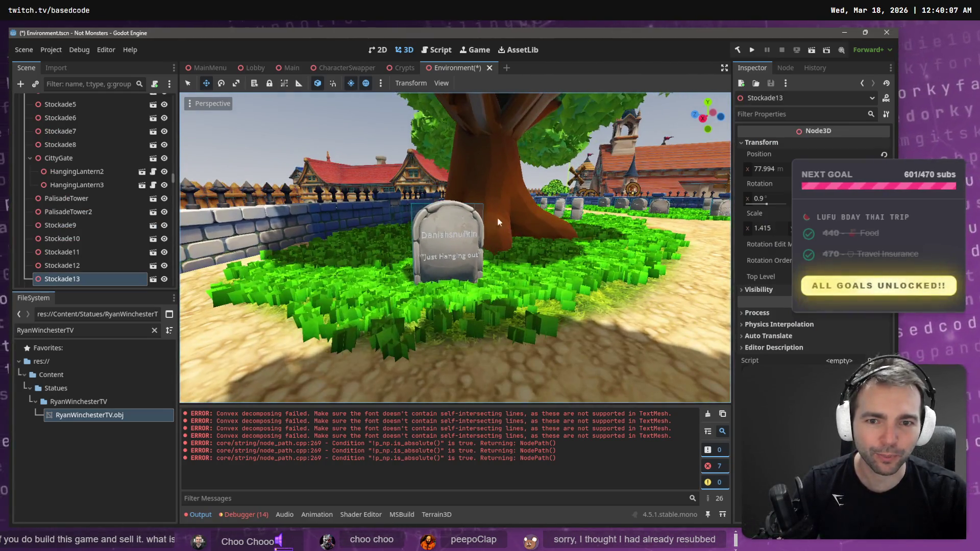
pyautogui.press('Print')
pyautogui.moveTo(375, 171); pyautogui.dragTo(518, 312)
pyautogui.hotkey('alt', 'Tab')
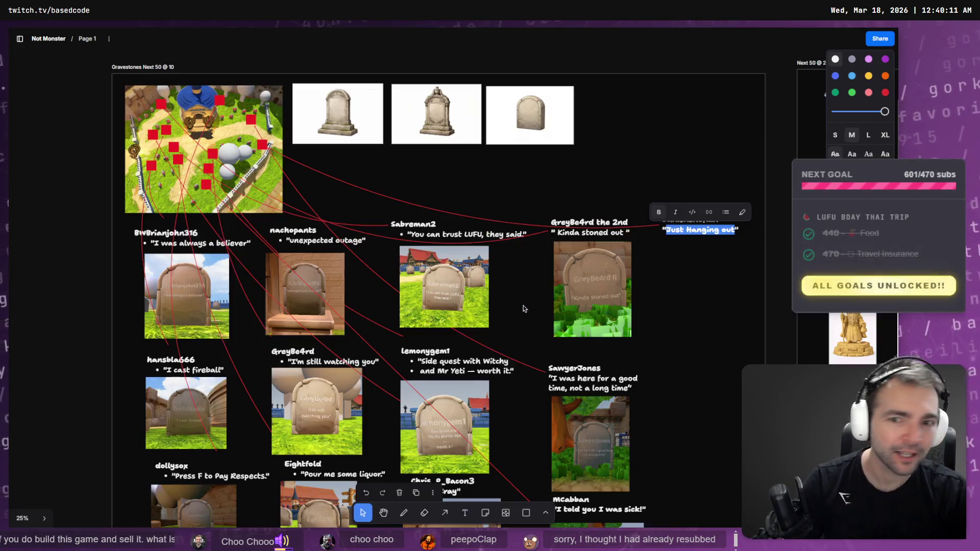
# - Paste the gravestone screenshot and place it beneath its note in the Gravestones frame
pyautogui.hotkey('ctrl', 'v')
pyautogui.moveTo(470, 284)
pyautogui.mouseDown()
pyautogui.moveTo(695, 263)
pyautogui.moveTo(754, 340)
pyautogui.moveTo(748, 335)
pyautogui.mouseUp()
pyautogui.hscroll(2, 547, 258)
pyautogui.scroll(-5, 547, 258)
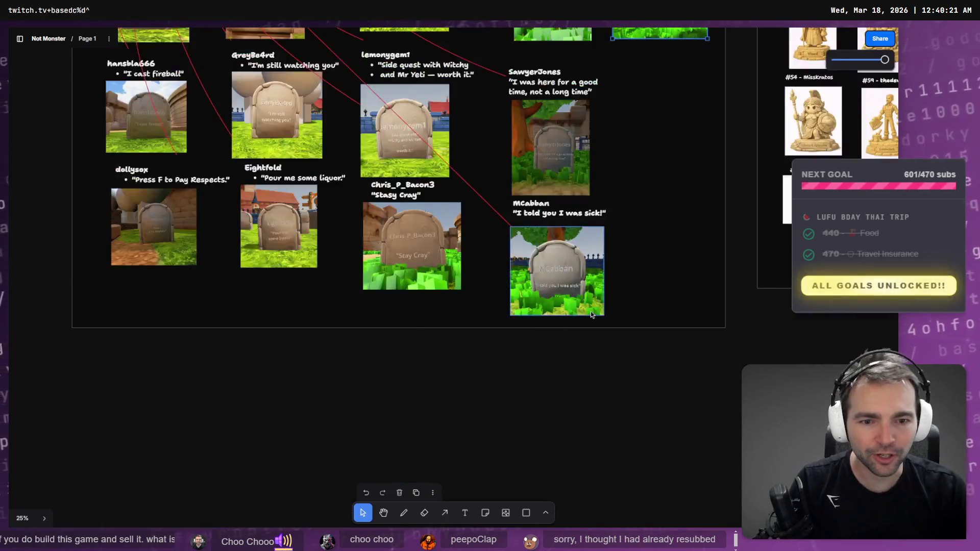
pyautogui.scroll(3, 547, 258)
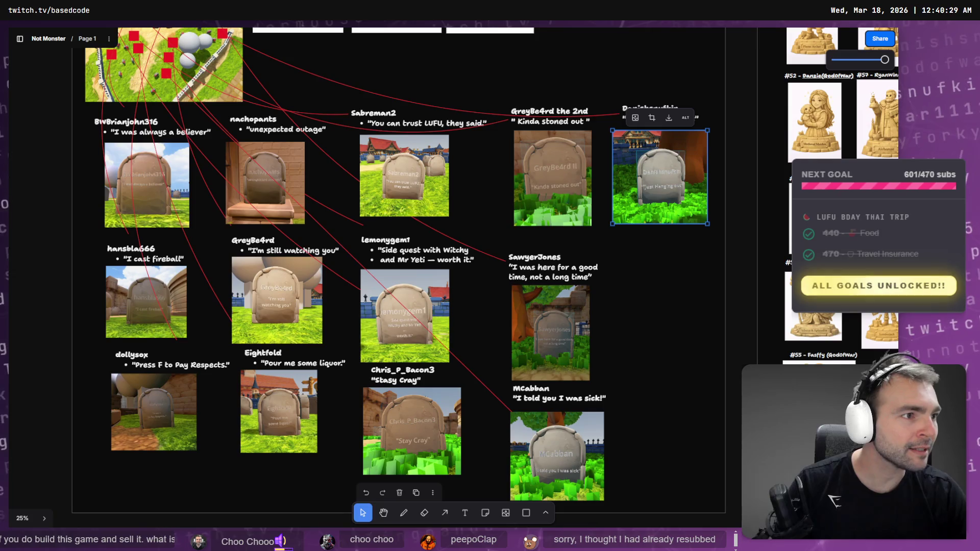
pyautogui.scroll(-5, 503, 289)
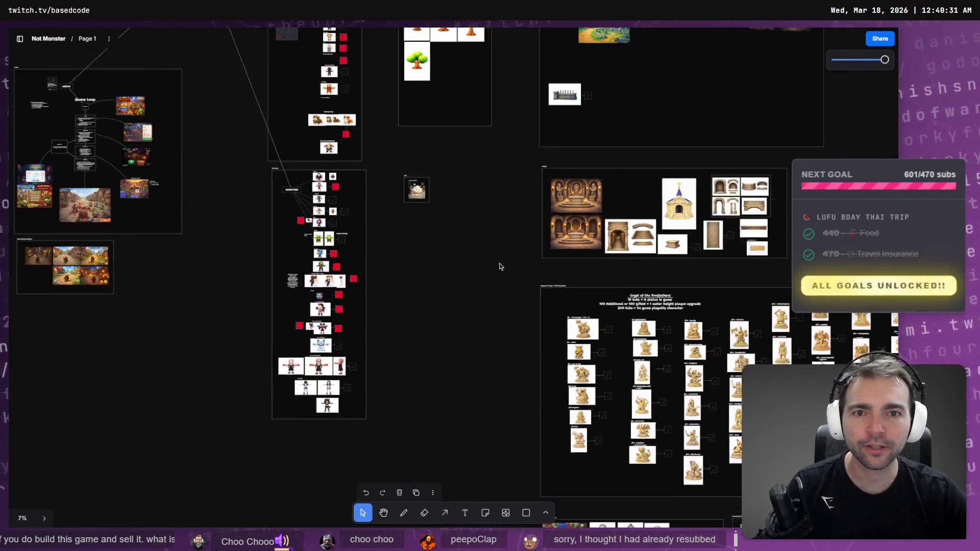
# - Download the original Barbarian (GodOfWar) image from the tldraw planning board
pyautogui.scroll(-3, 503, 290)
pyautogui.scroll(2, 503, 290)
pyautogui.scroll(10, 458, 201)
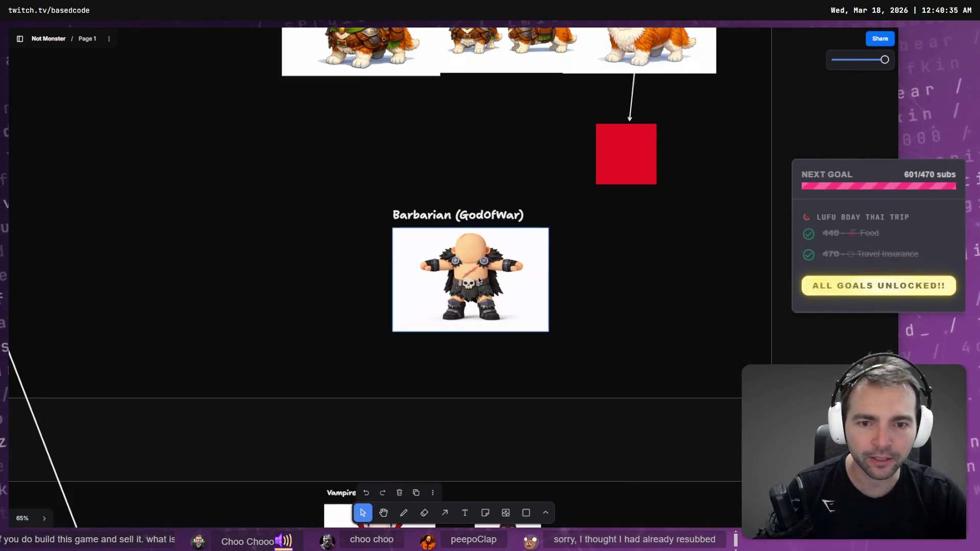
pyautogui.click(480, 280)
pyautogui.rightClick(493, 270)
pyautogui.moveTo(528, 470)
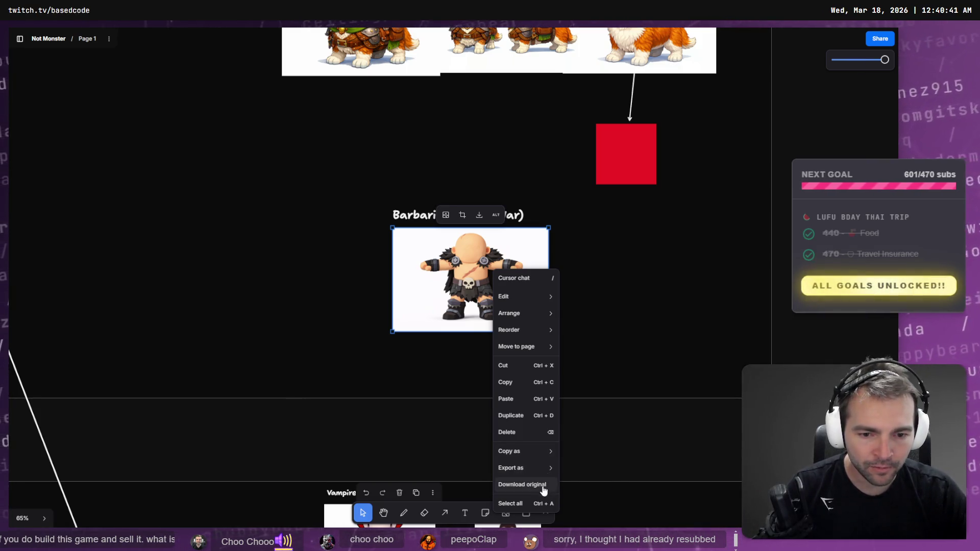
pyautogui.click(544, 488)
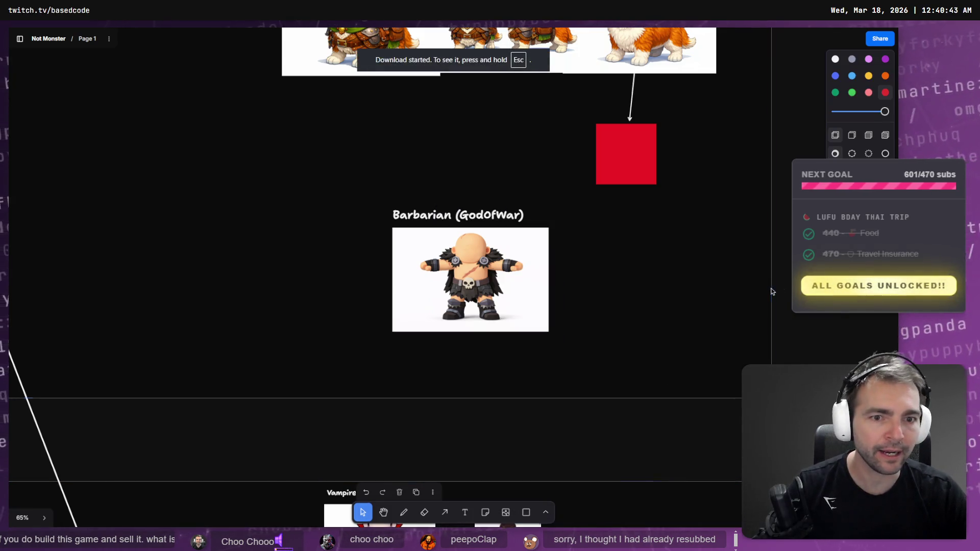
# - Open File Explorer at the Documents folder
pyautogui.press('super+e')
pyautogui.click(388, 160)
pyautogui.click(388, 174)
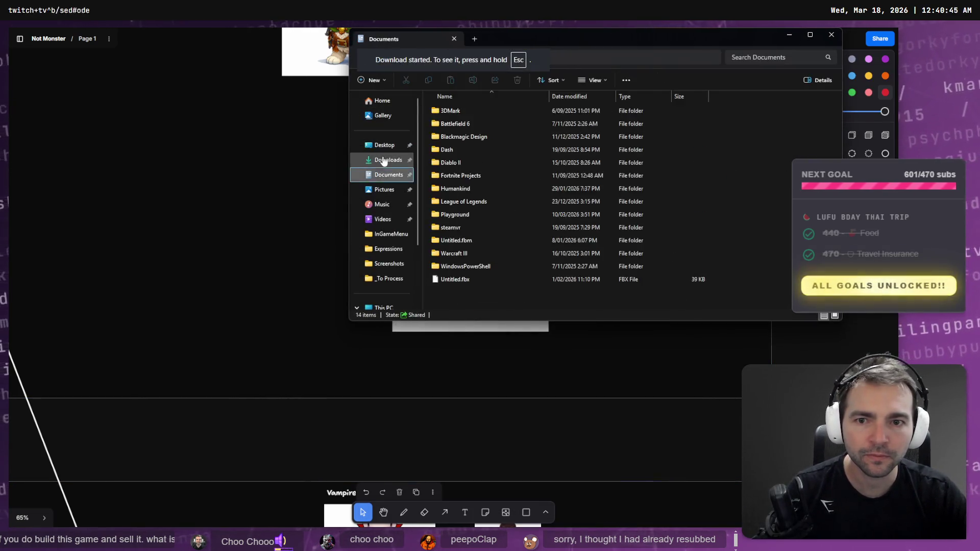
# - Check the Downloads folder, then close File Explorer to return to the whiteboard
pyautogui.click(384, 161)
pyautogui.click(789, 34)
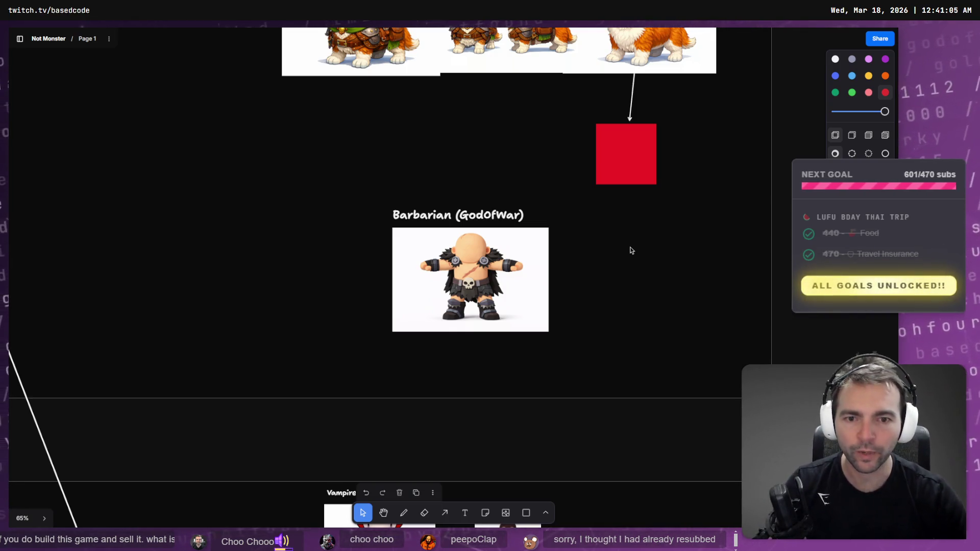
# - Extend the board above the Monsters board downward to make room for the Barbarian card
pyautogui.scroll(-5, 602, 246)
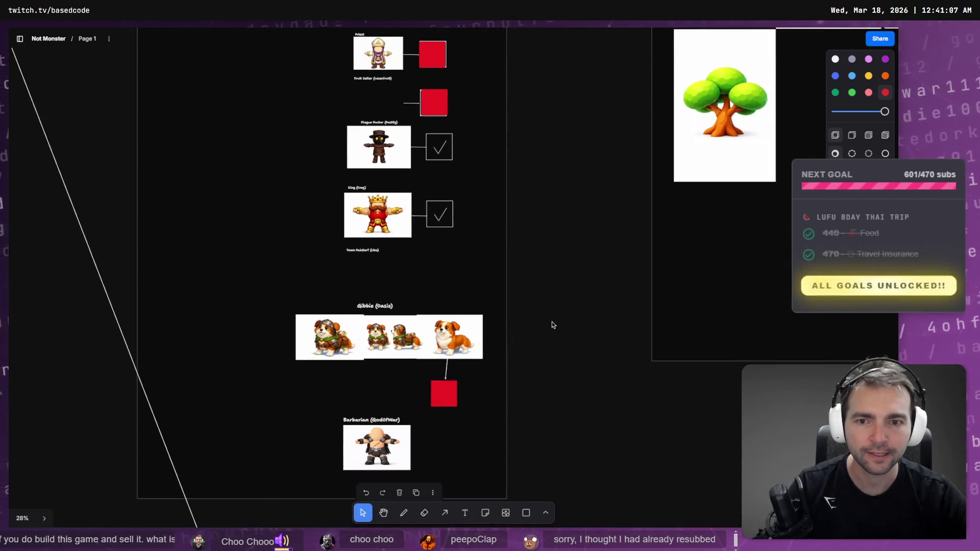
pyautogui.scroll(-4, 552, 321)
pyautogui.scroll(2, 567, 247)
pyautogui.scroll(-2, 569, 269)
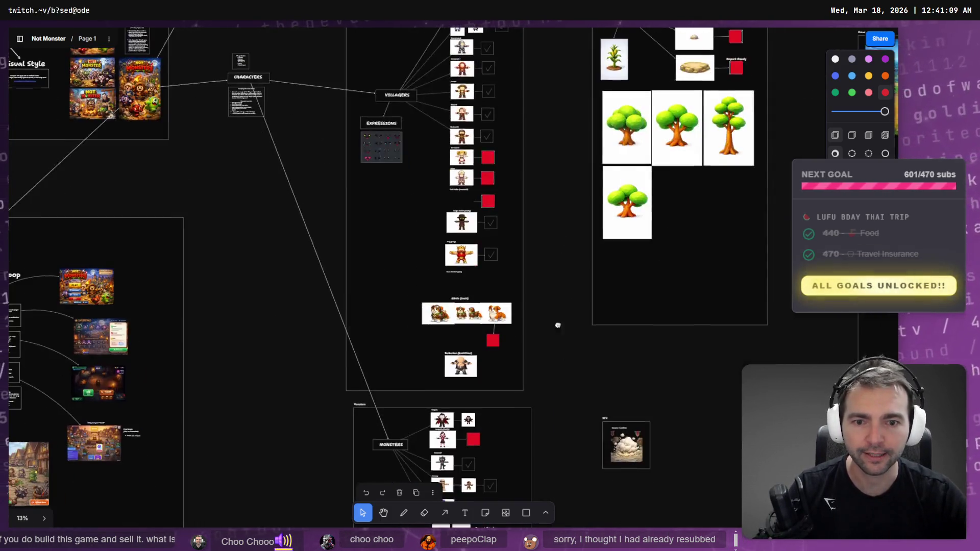
pyautogui.moveTo(562, 337); pyautogui.dragTo(528, 225)
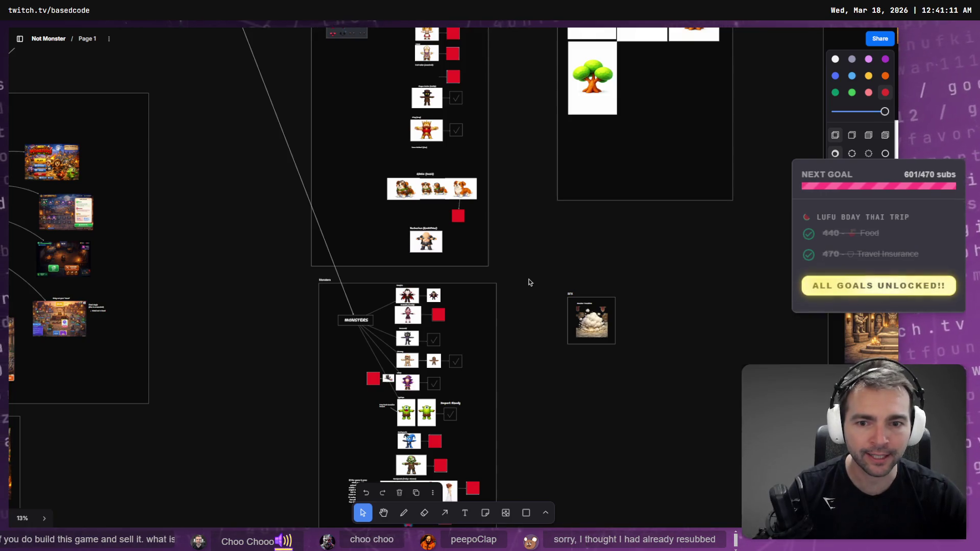
pyautogui.moveTo(510, 345)
pyautogui.mouseDown()
pyautogui.moveTo(523, 168)
pyautogui.moveTo(542, 403)
pyautogui.mouseUp()
pyautogui.moveTo(518, 194); pyautogui.dragTo(504, 344)
pyautogui.scroll(-3, 490, 306)
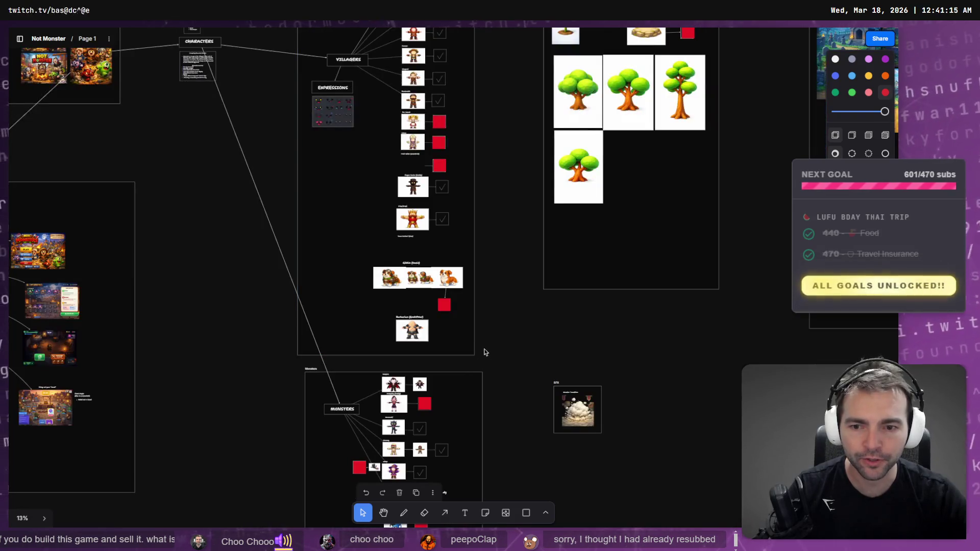
pyautogui.scroll(-5, 485, 352)
pyautogui.click(415, 162)
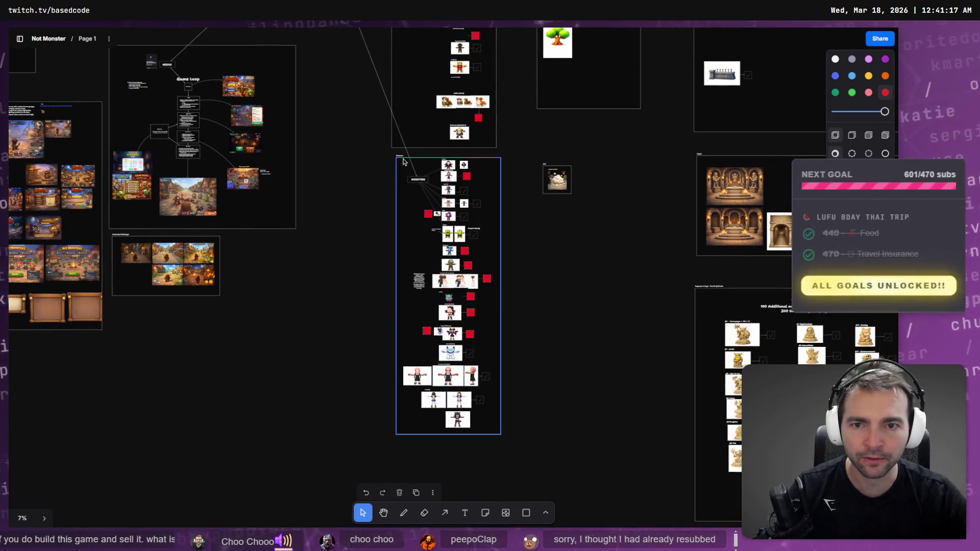
pyautogui.click(421, 158)
pyautogui.moveTo(423, 165)
pyautogui.mouseDown()
pyautogui.moveTo(418, 179)
pyautogui.moveTo(434, 156)
pyautogui.moveTo(456, 163)
pyautogui.mouseUp()
pyautogui.click(414, 151)
pyautogui.click(417, 148)
# - Move the Barbarian (GodOfWar) card up beside the red square under Gibbie (Oasis)
pyautogui.scroll(5, 460, 158)
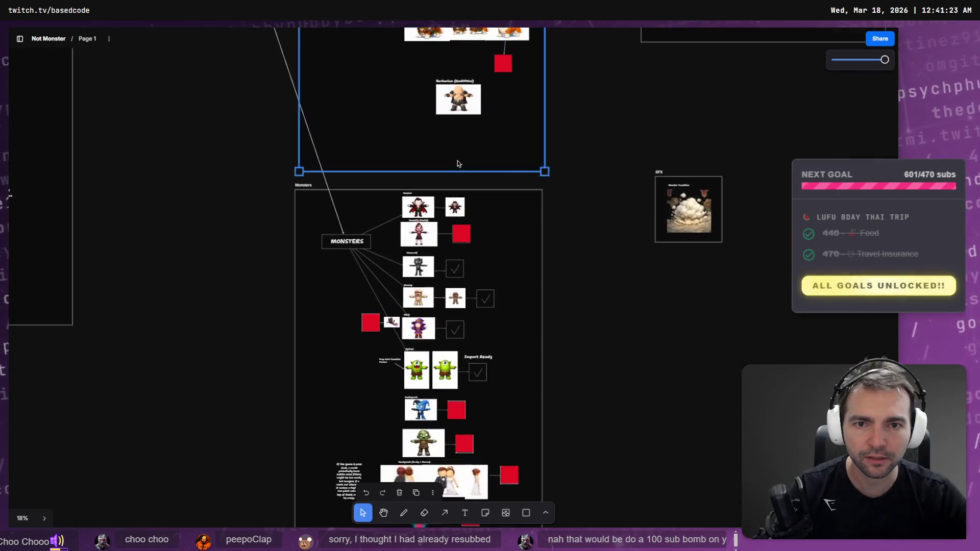
pyautogui.scroll(5, 470, 260)
pyautogui.click(566, 209)
pyautogui.moveTo(465, 277); pyautogui.dragTo(455, 215)
pyautogui.click(449, 192)
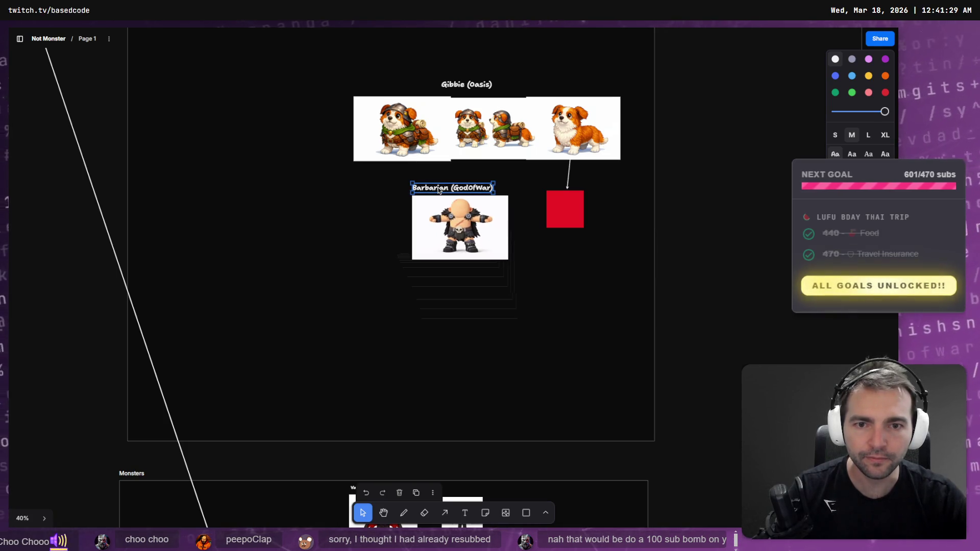
# - Duplicate the Barbarian title as a 'Cultist (Lobby)' label placed just below it
pyautogui.hotkey('ctrl', 'c')
pyautogui.hotkey('ctrl', 'v')
pyautogui.doubleClick(422, 312)
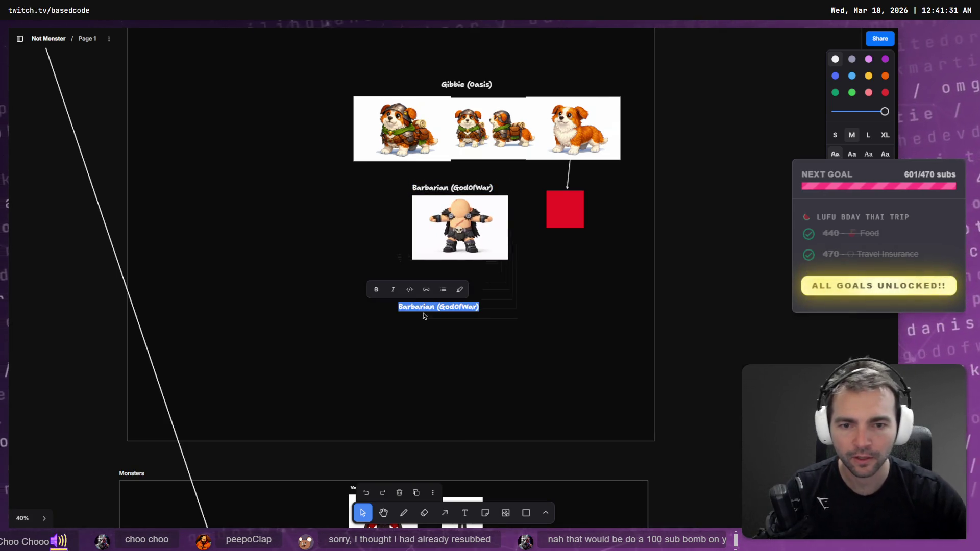
pyautogui.write('cist (Lobby')
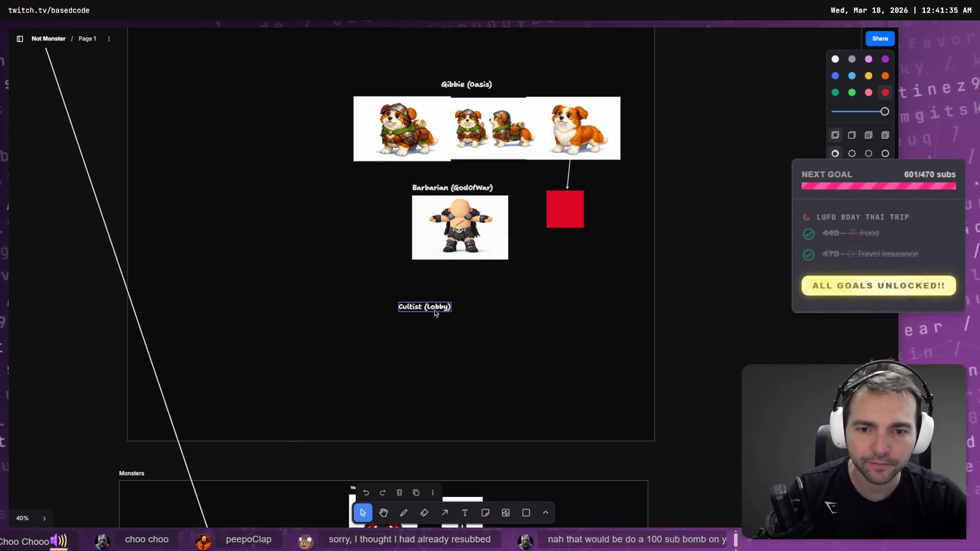
pyautogui.moveTo(433, 304)
pyautogui.mouseDown()
pyautogui.moveTo(432, 275)
pyautogui.moveTo(433, 284)
pyautogui.mouseUp()
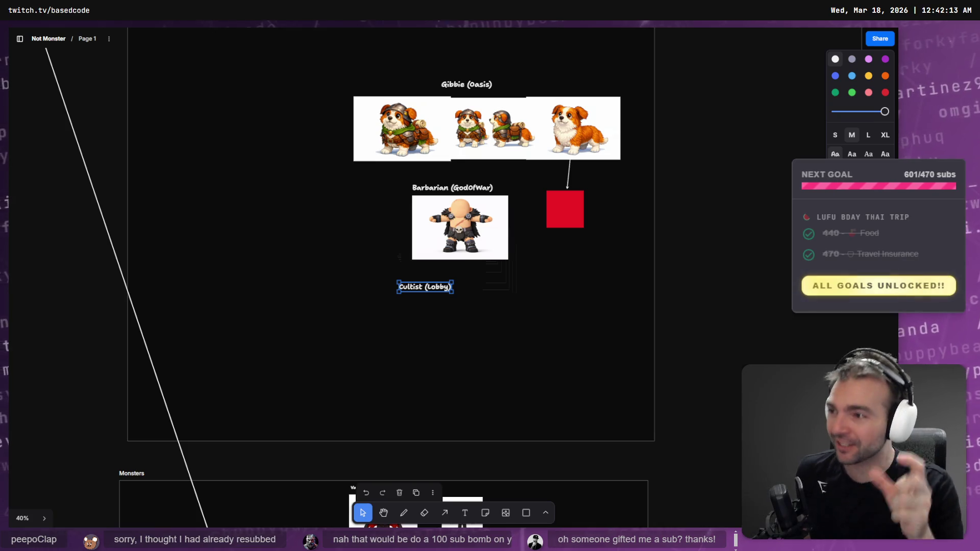
# - Deselect the label and open File Explorer from Visual Studio Code
pyautogui.click(413, 334)
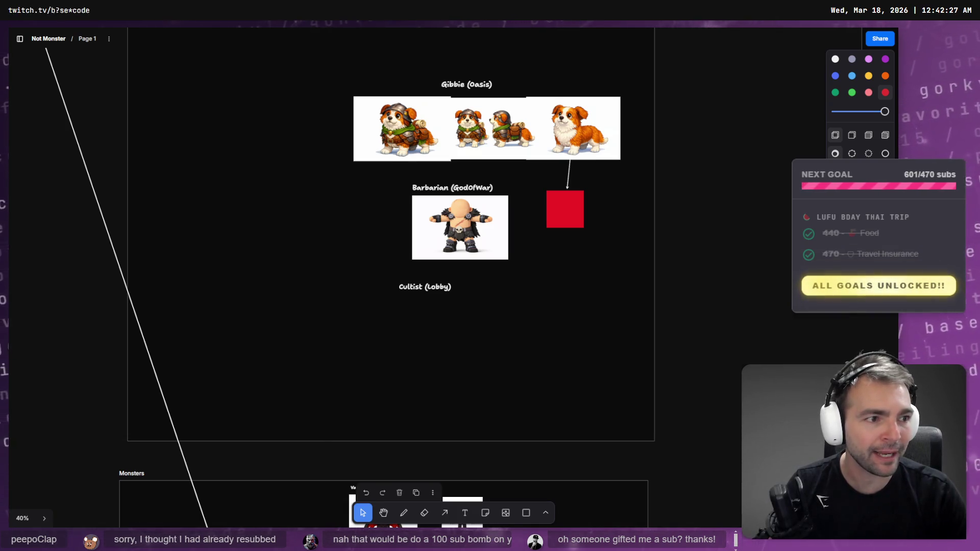
pyautogui.hotkey('alt', 'Tab')
pyautogui.press('super+e')
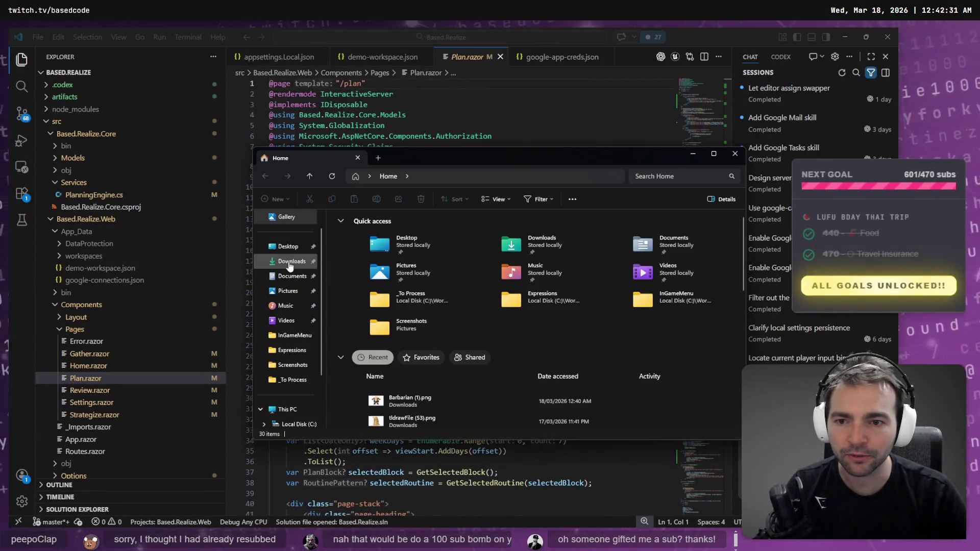
# - Close File Explorer, briefly minimize Visual Studio Code to view the board, then restore it
pyautogui.hotkey('ctrl', 'w')
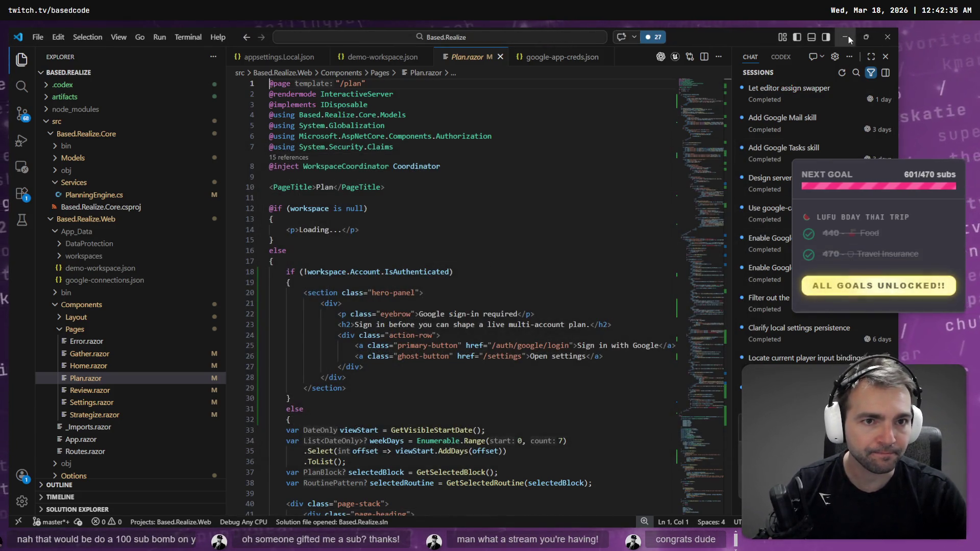
pyautogui.click(848, 37)
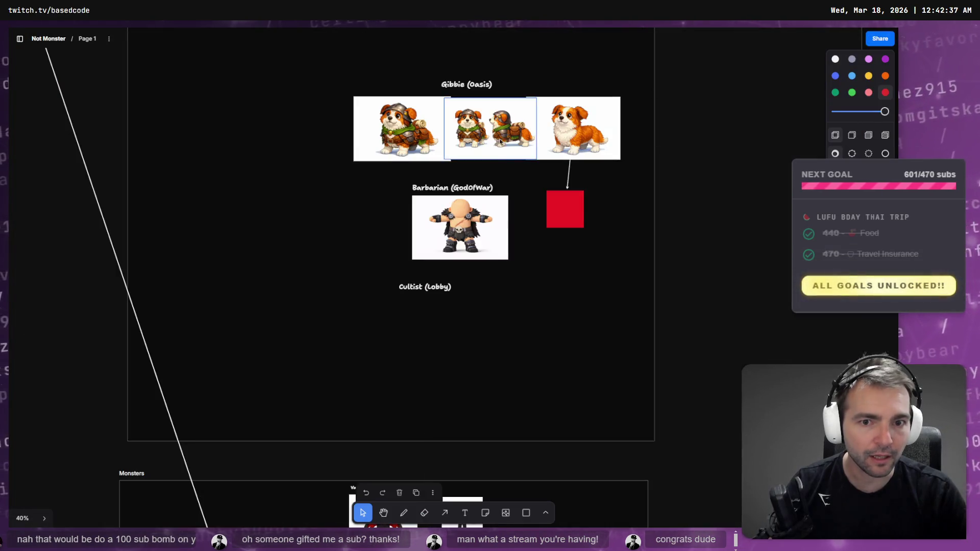
pyautogui.hotkey('alt', 'Tab')
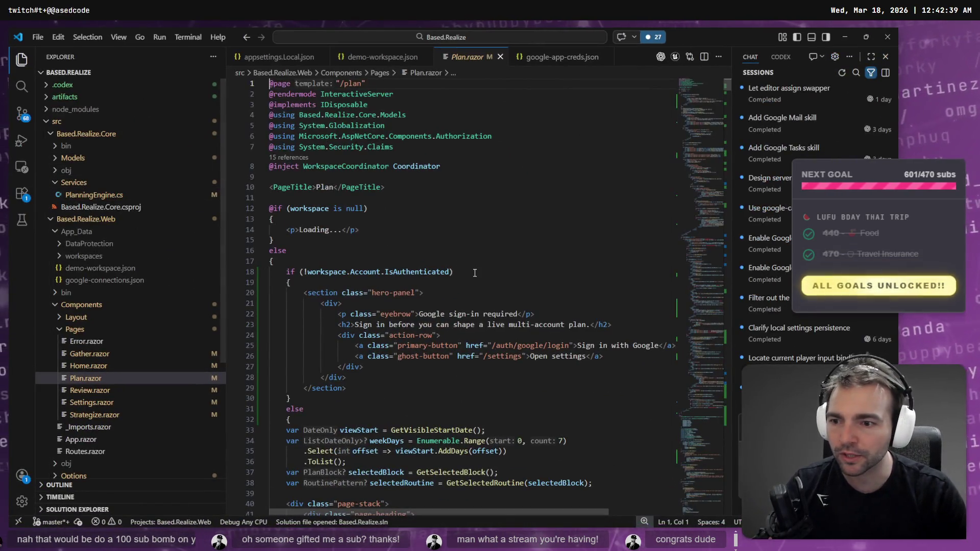